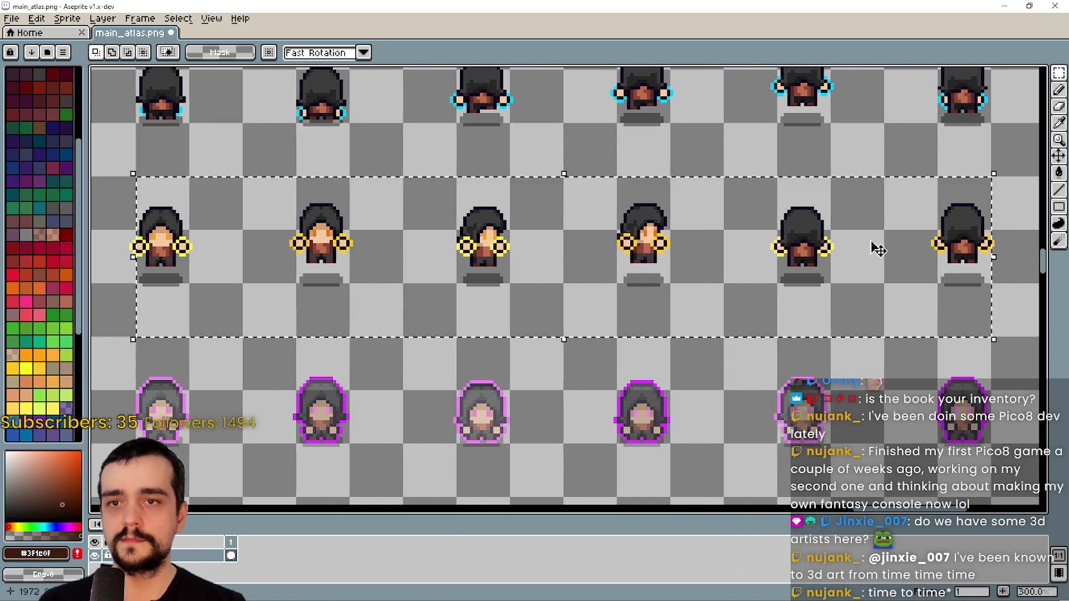
Zoom the main_atlas.png canvas out from 300% to 100% so the whole atlas is visible
scroll(769, 252, "down", 1)
scroll(721, 258, "down", 1)
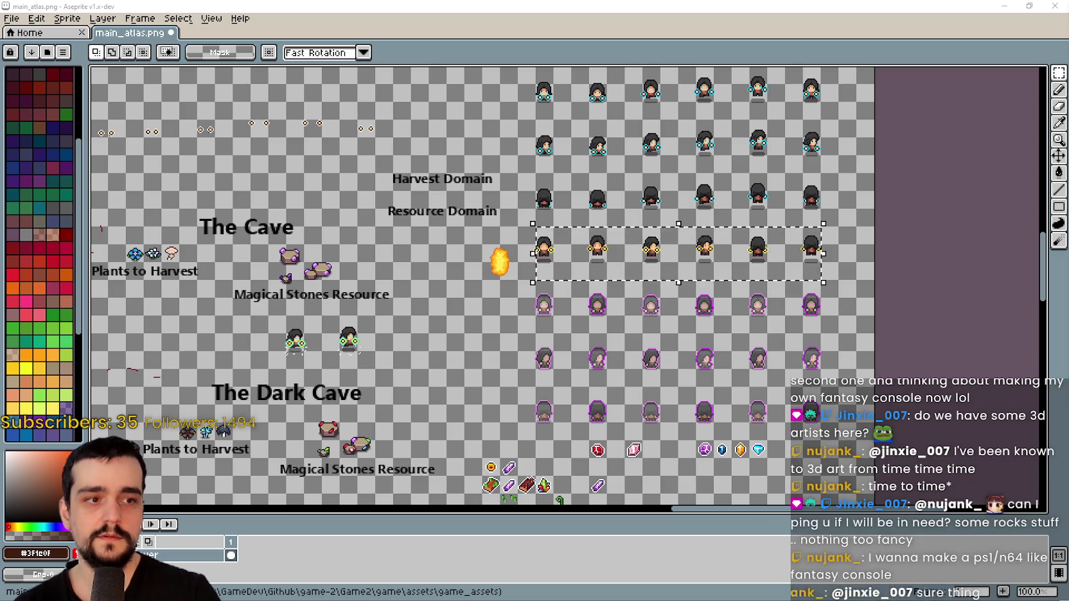
key("alt+Tab")
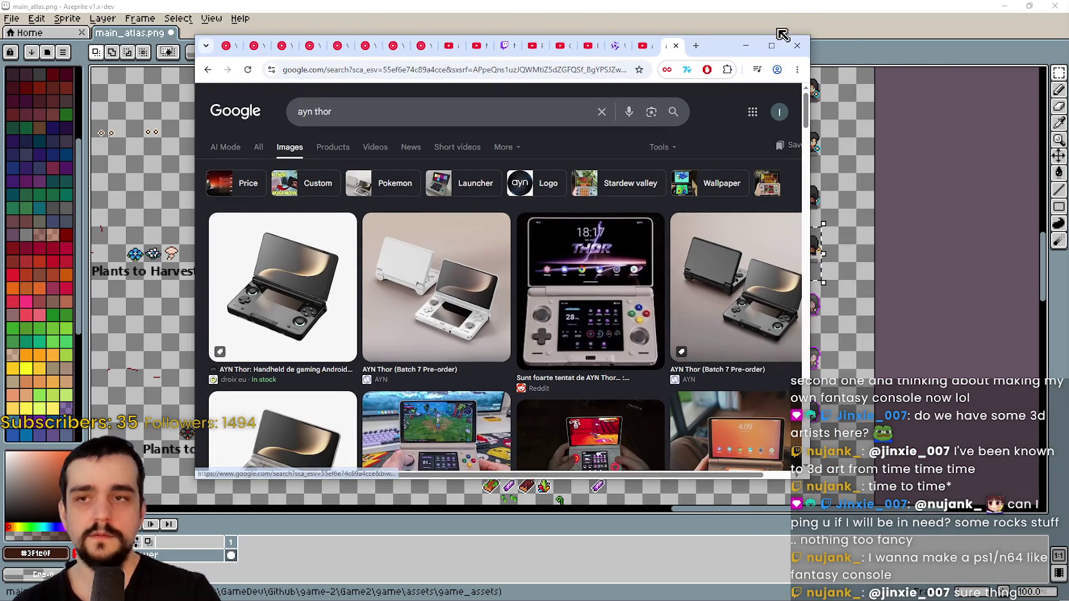
Maximize Chrome and view the galaxus AYN Thor review photo in its own tab
left_click(772, 45)
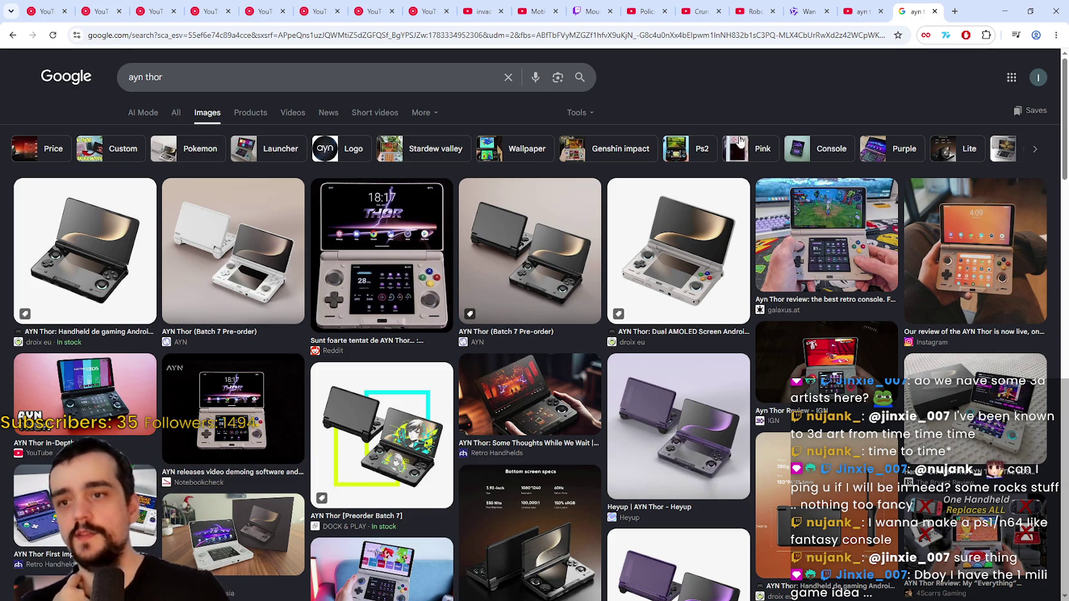
left_click(775, 200)
right_click(780, 262)
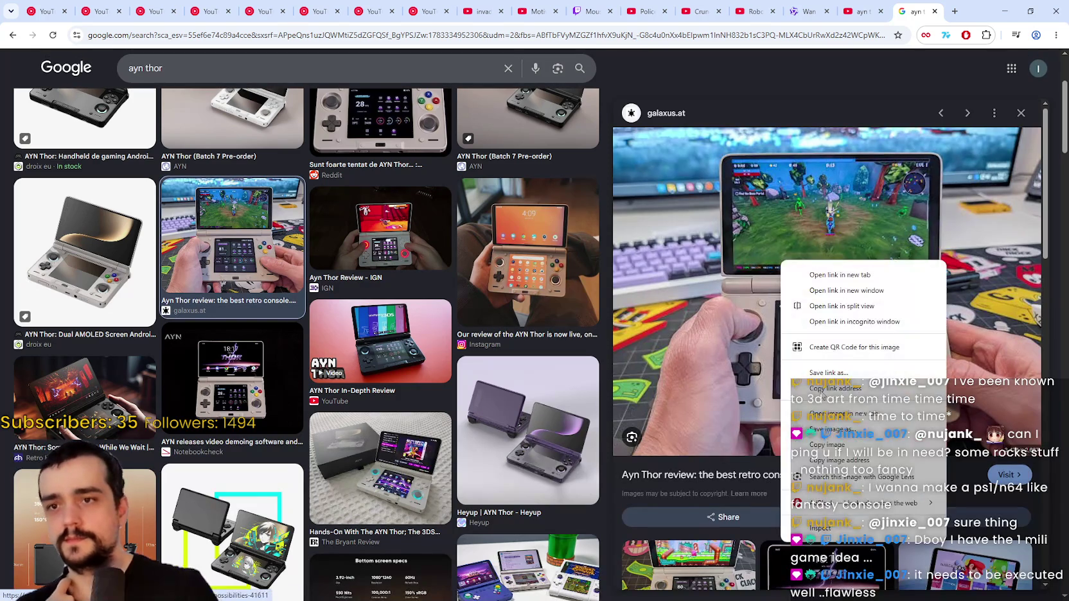
left_click(835, 414)
left_click(913, 9)
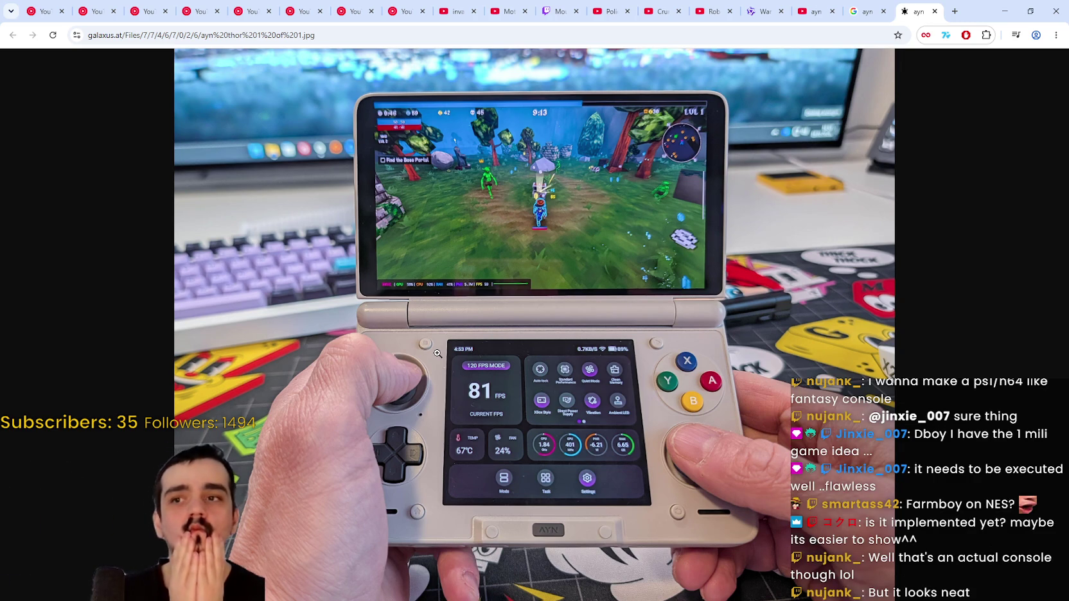
left_click(864, 11)
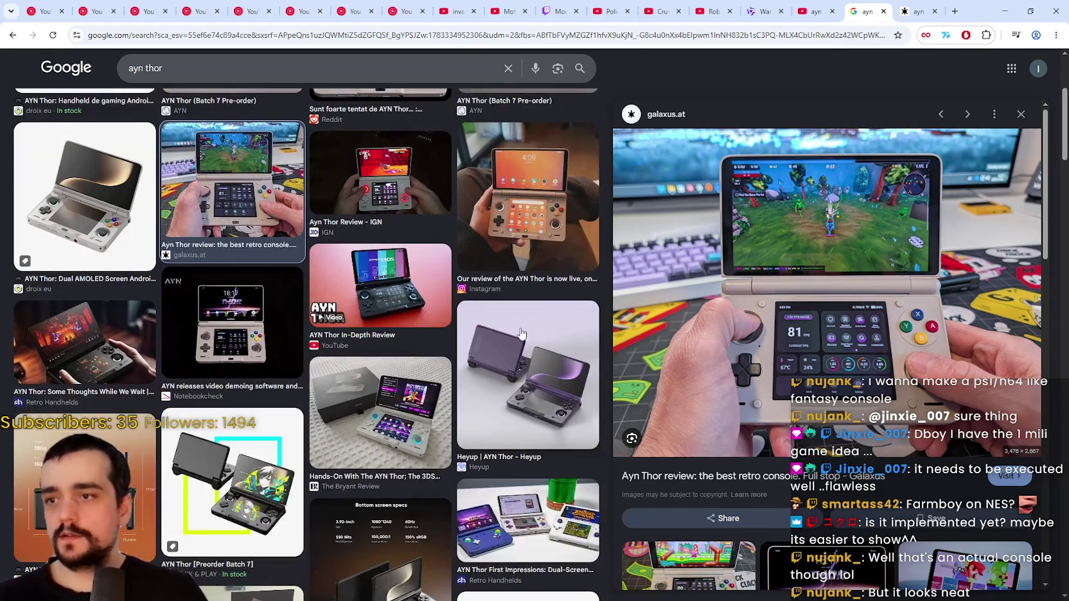
Preview the droix eu Dual AMOLED image, then shrink Chrome and move it aside behind Aseprite
scroll(450, 370, "up", 2)
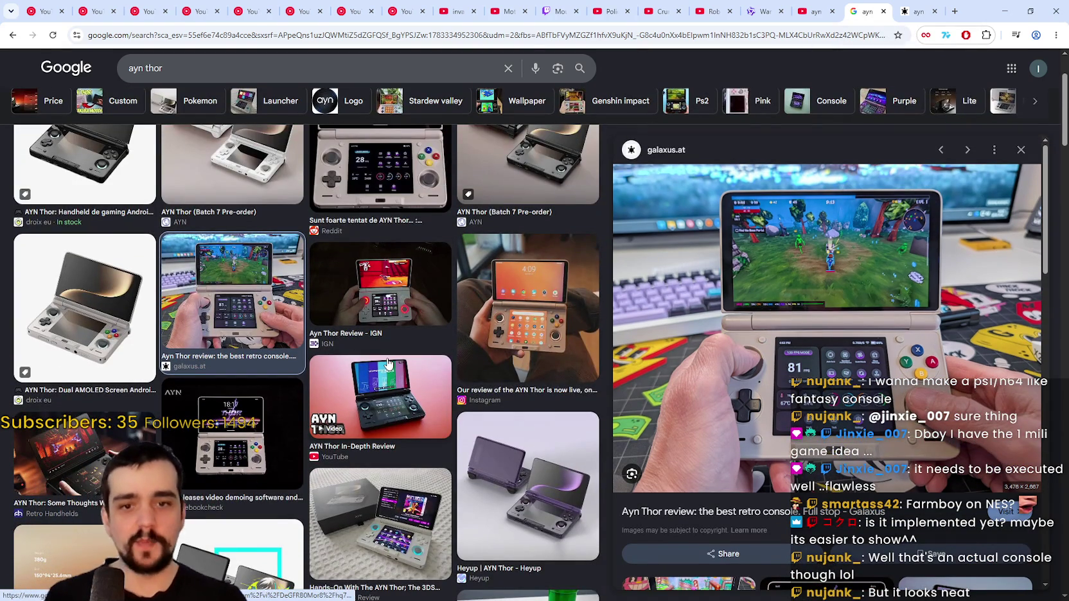
scroll(387, 364, "up", 2)
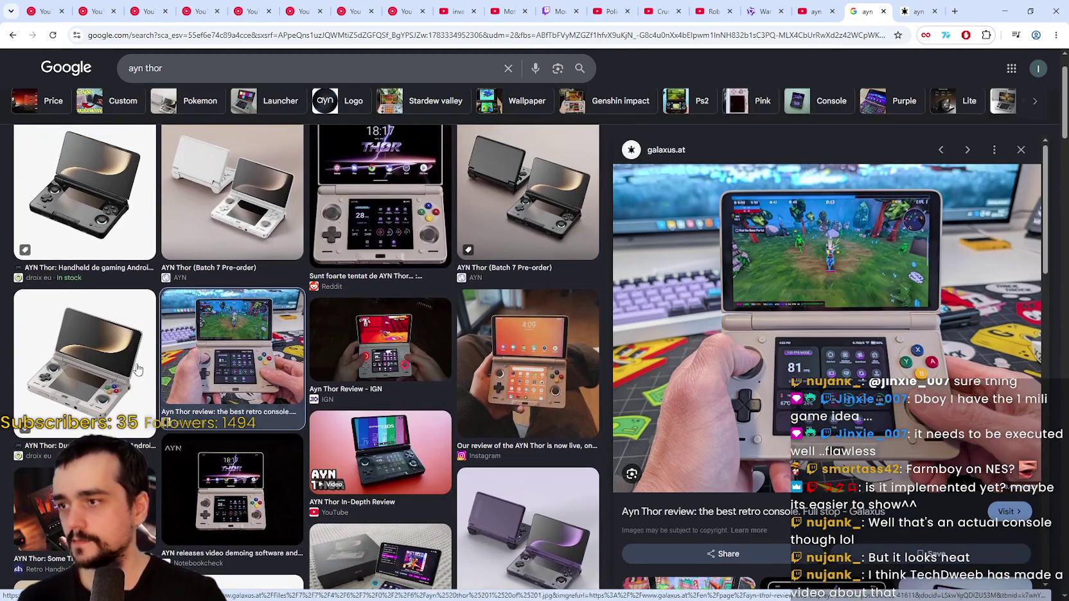
left_click(118, 366)
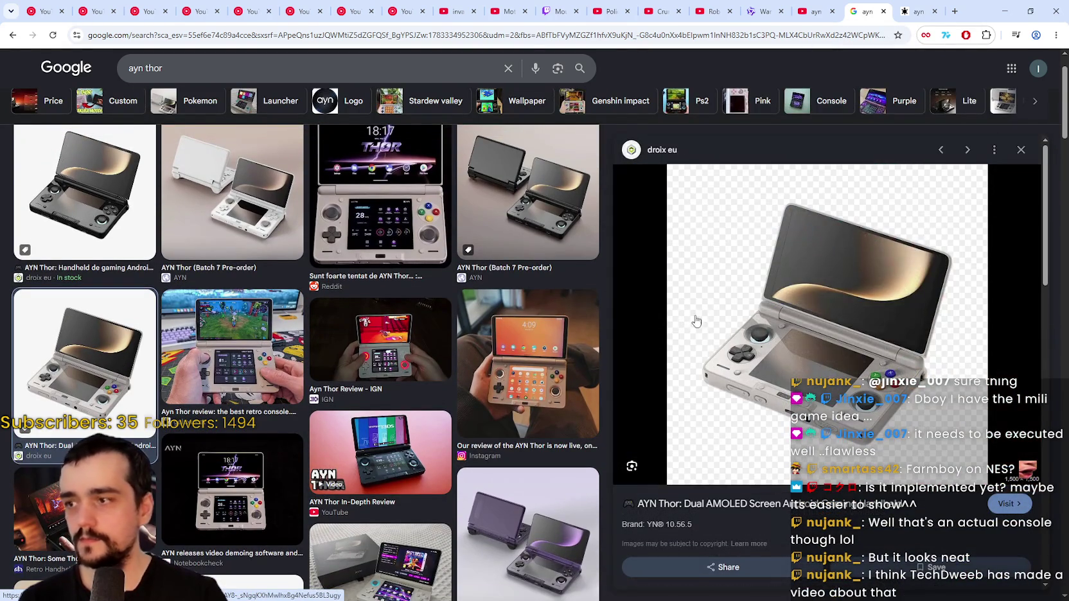
scroll(704, 337, "up", 1)
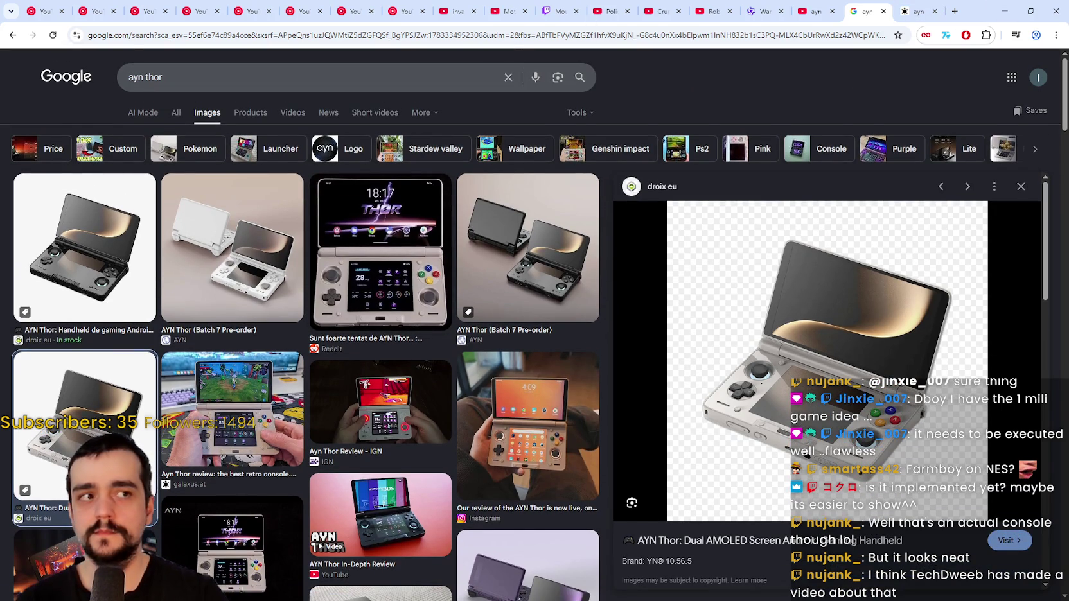
left_click(1030, 11)
left_click_drag(733, 39, 1068, 80)
key("alt+Tab")
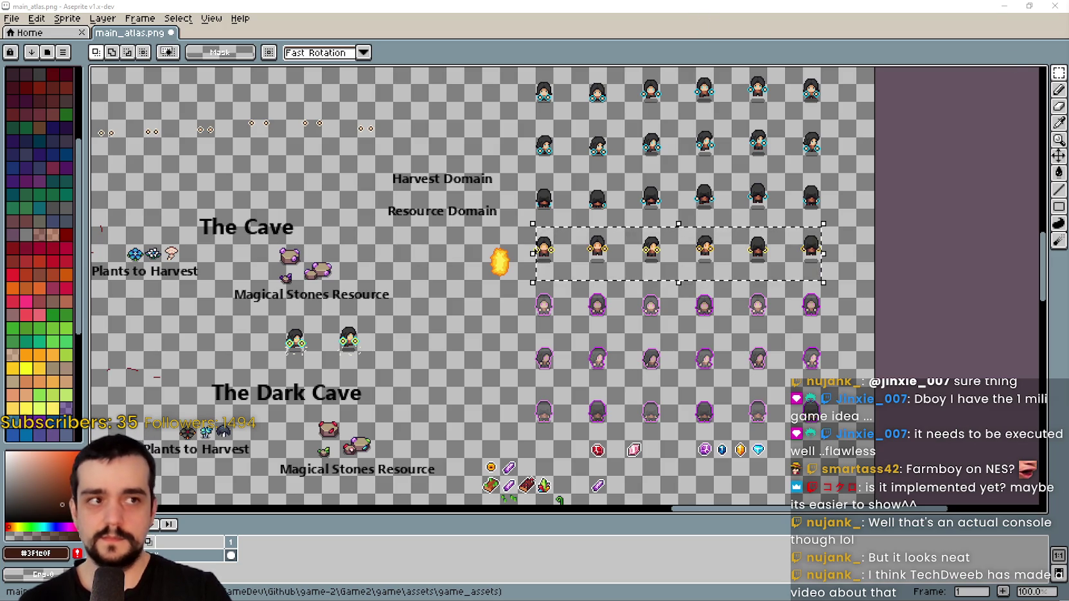
key("alt+Tab")
Maximize Chrome, select the Retroid Pocket Nova title, view the third product image, then restore the window
double_click(768, 21)
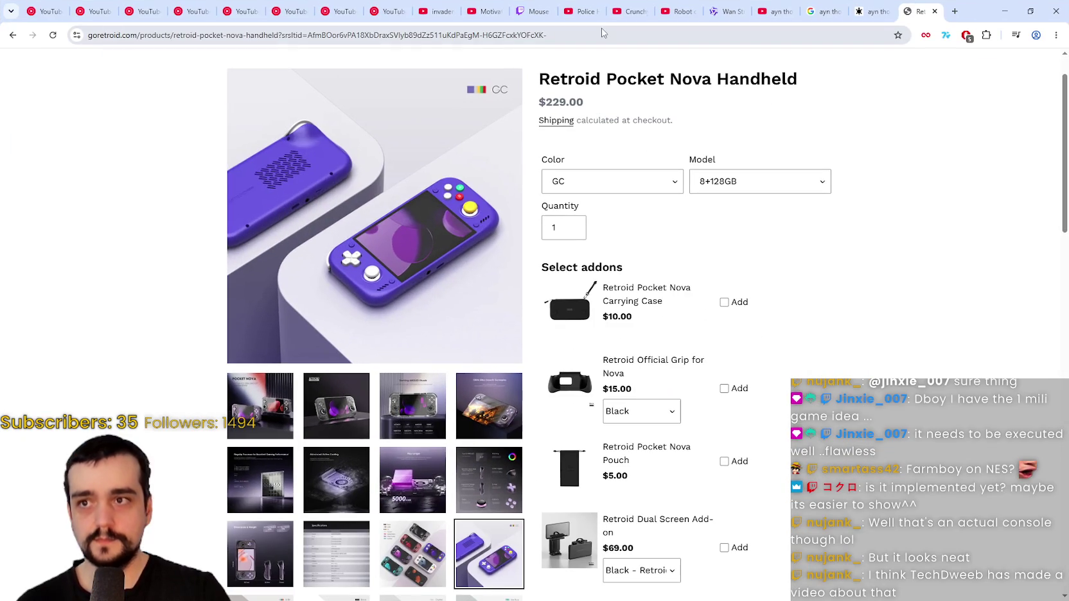
left_click_drag(561, 79, 617, 79)
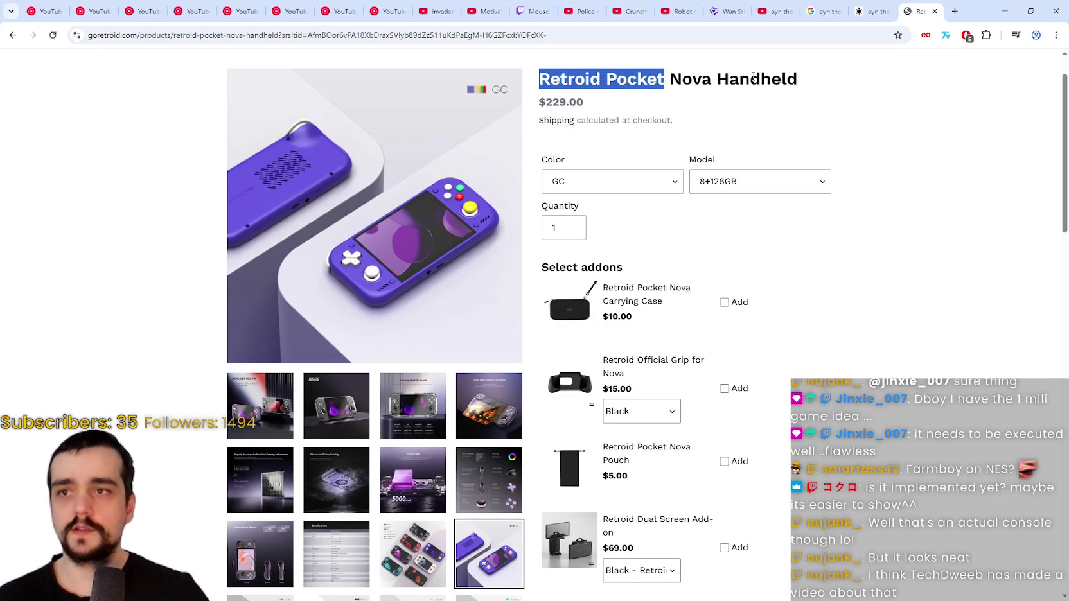
left_click_drag(711, 79, 614, 79)
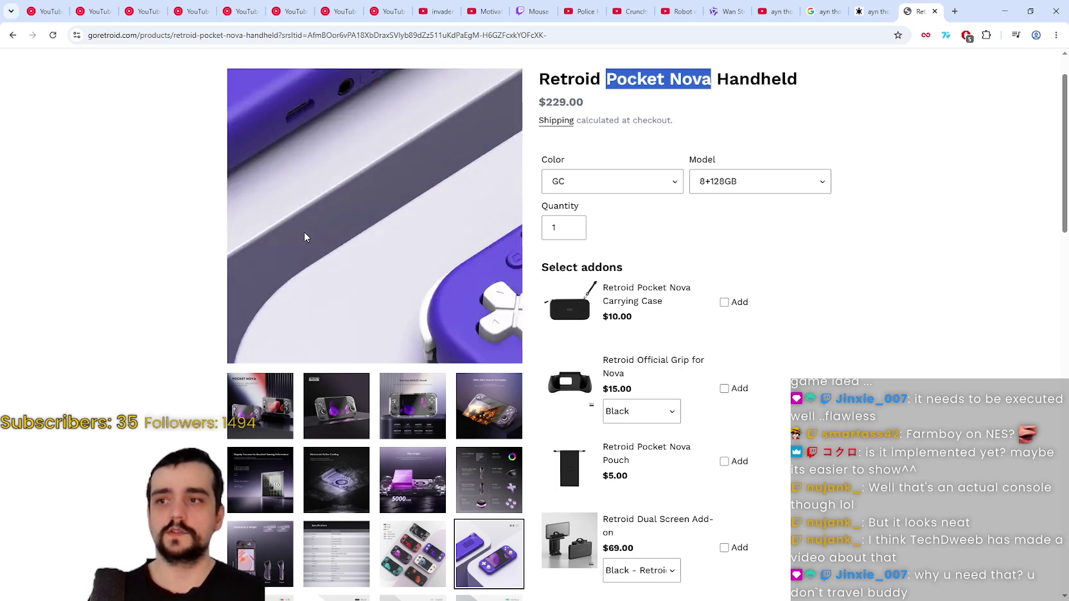
scroll(1, 224, "down", 3)
scroll(2, 224, "up", 4)
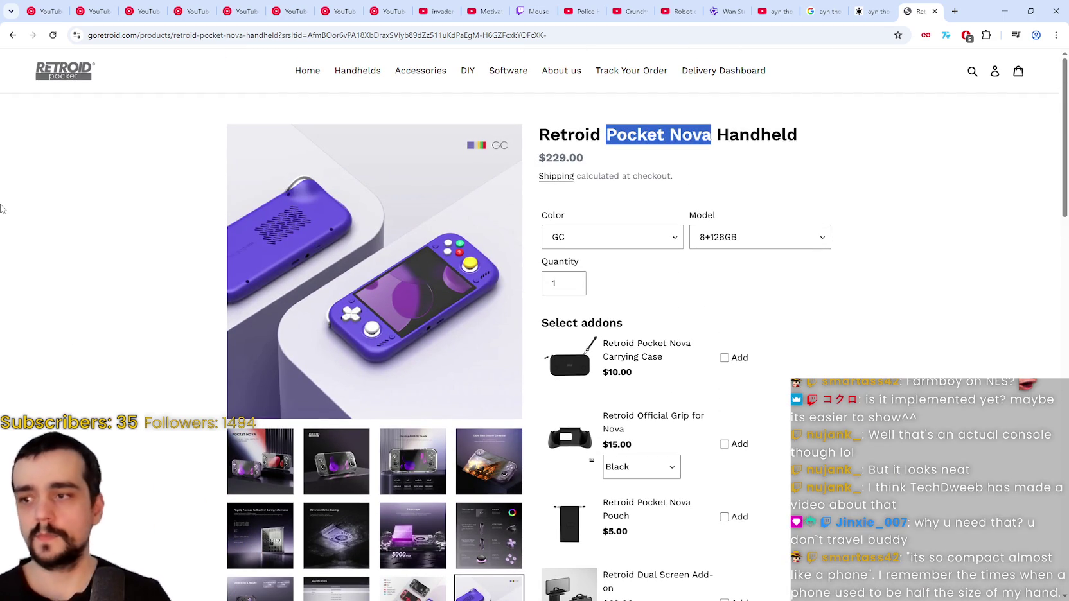
left_click(422, 461)
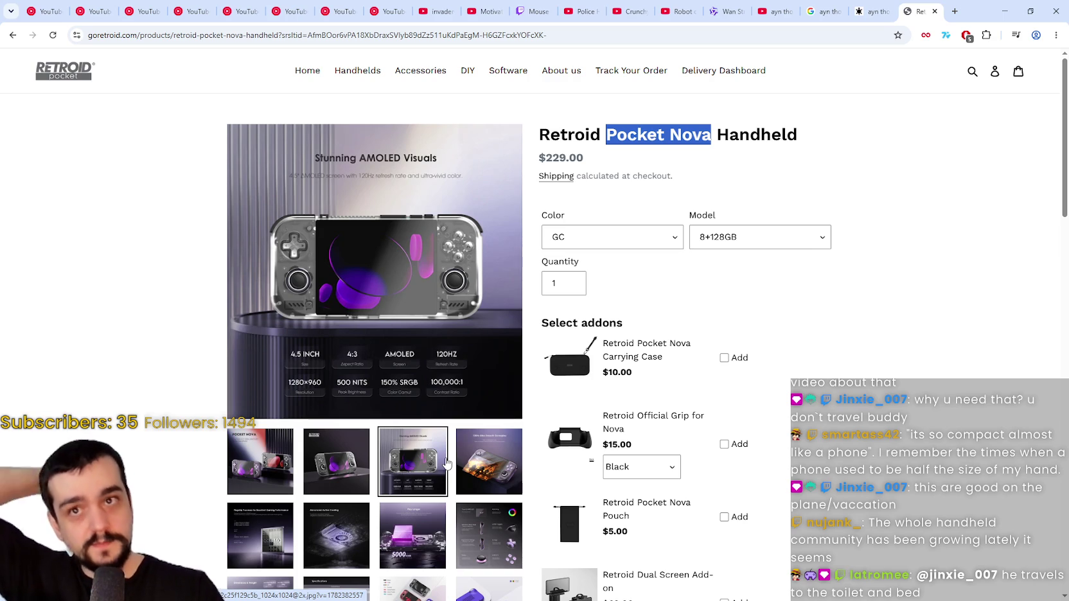
left_click(1029, 11)
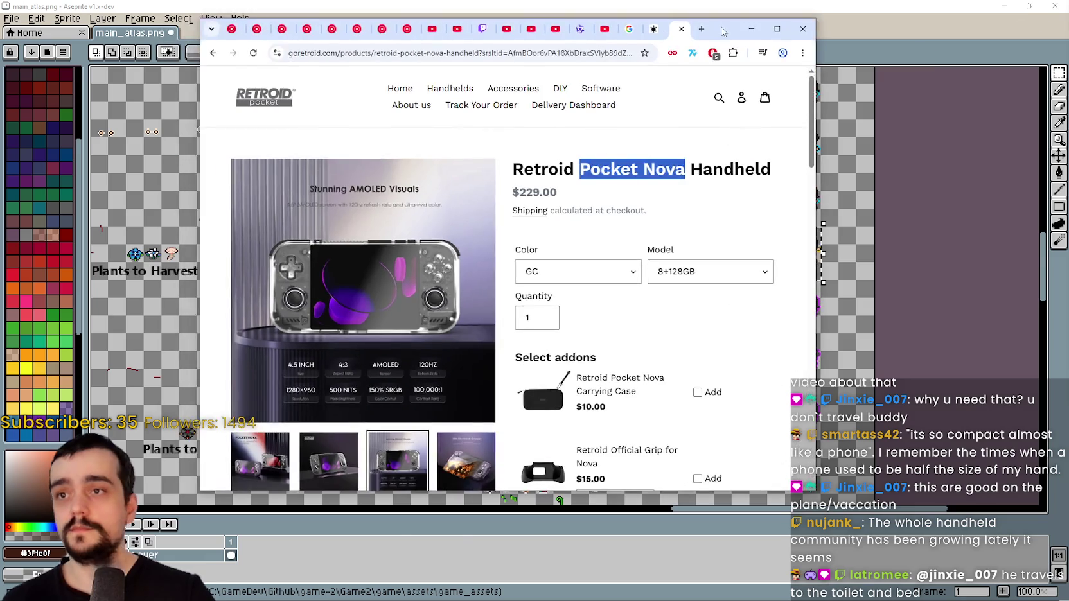
Minimize Chrome so Aseprite's main_atlas.png sprite sheet shows fully
left_click(751, 29)
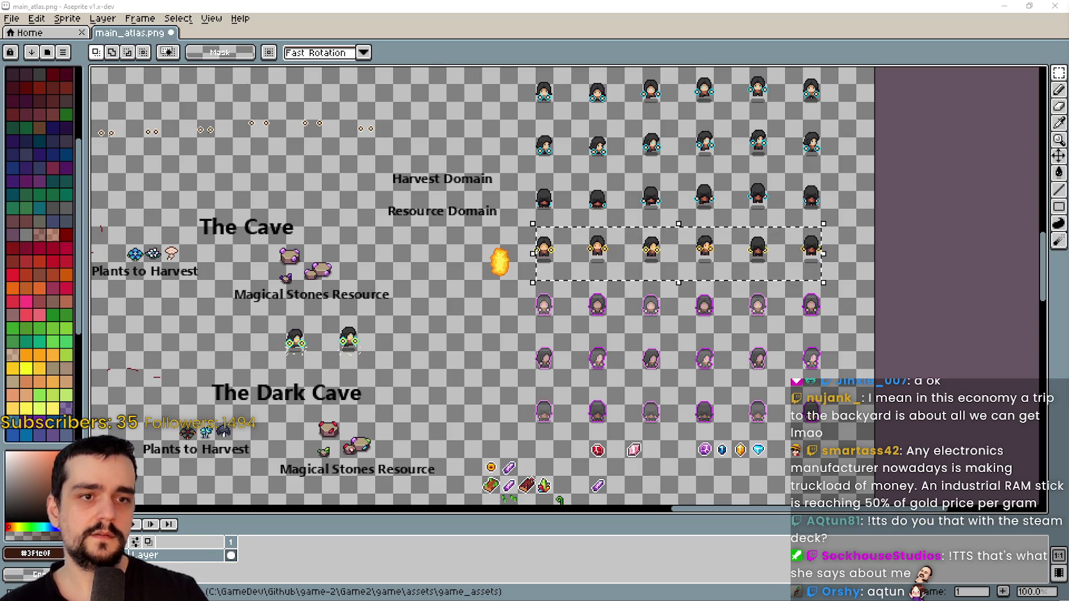
key("alt+Tab")
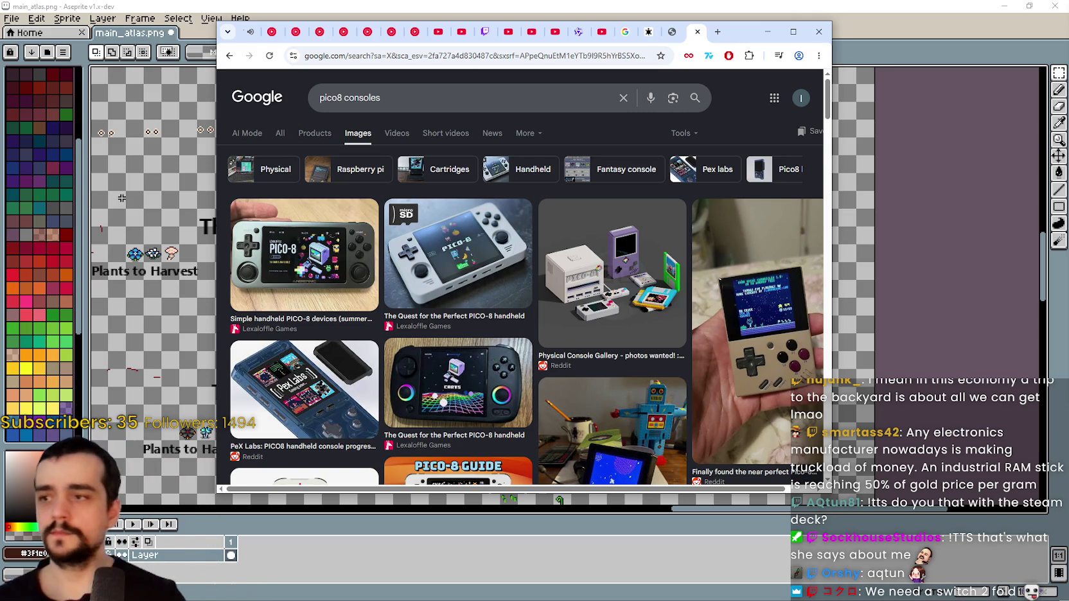
Compare PICO-8 handheld results, settling on the 'Simple handheld PICO-8 devices (summer 2021)' preview
left_click(315, 244)
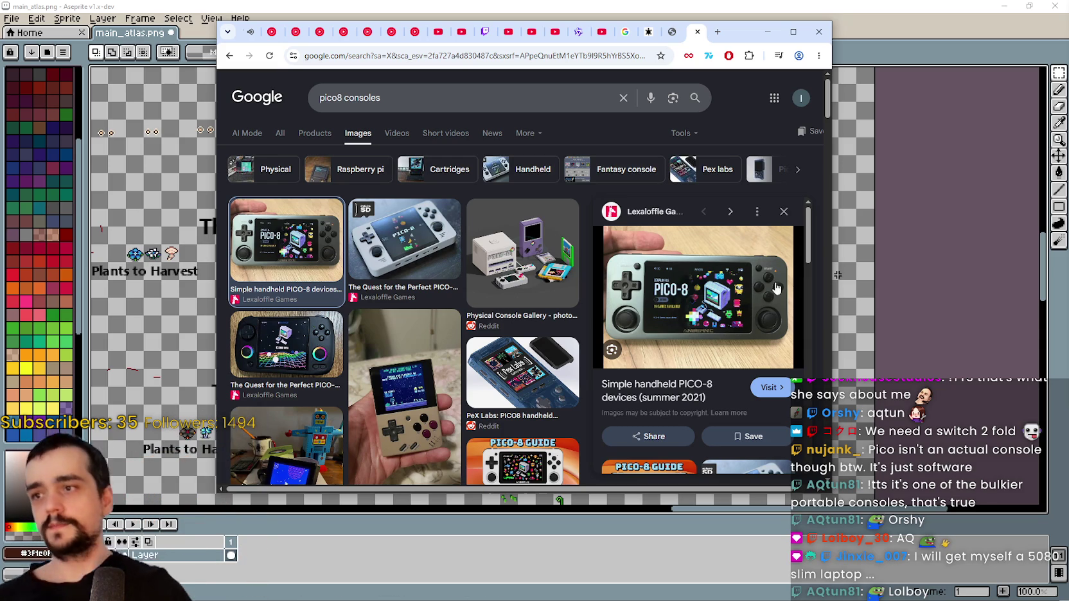
left_click(407, 254)
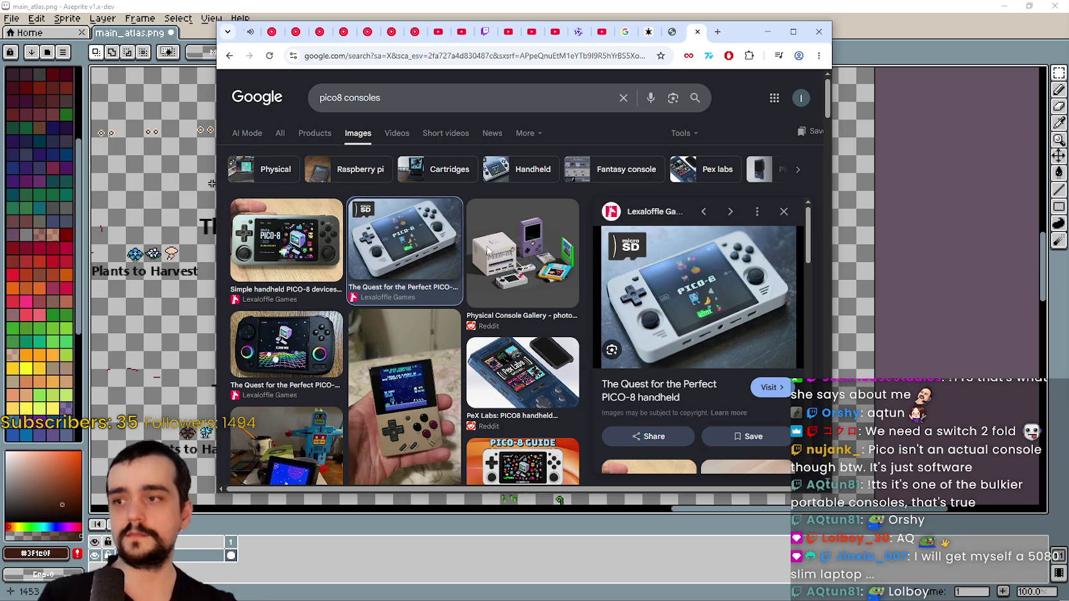
left_click(260, 243)
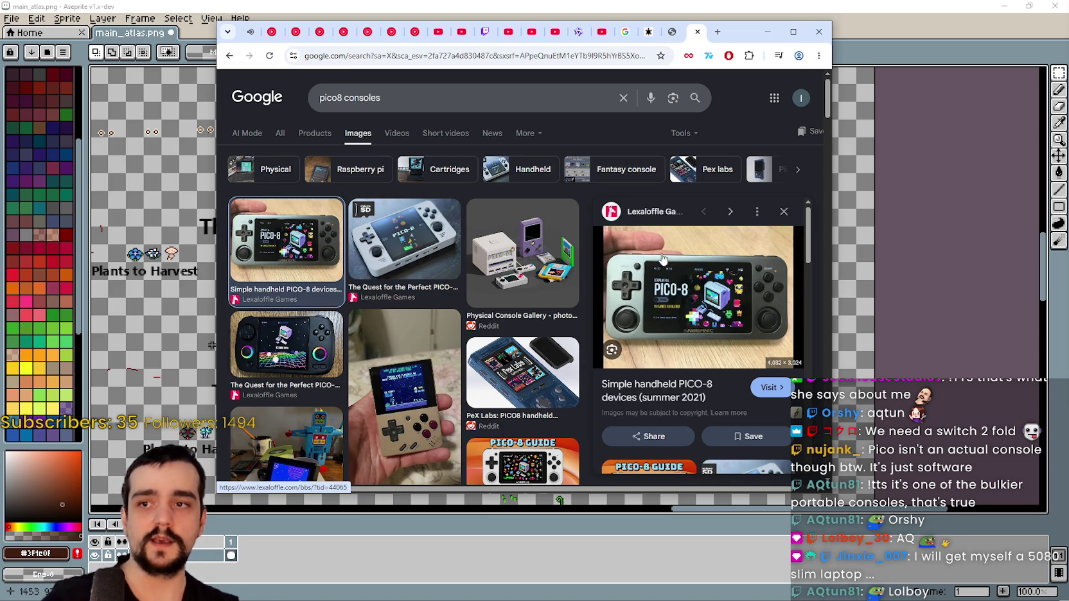
right_click(708, 278)
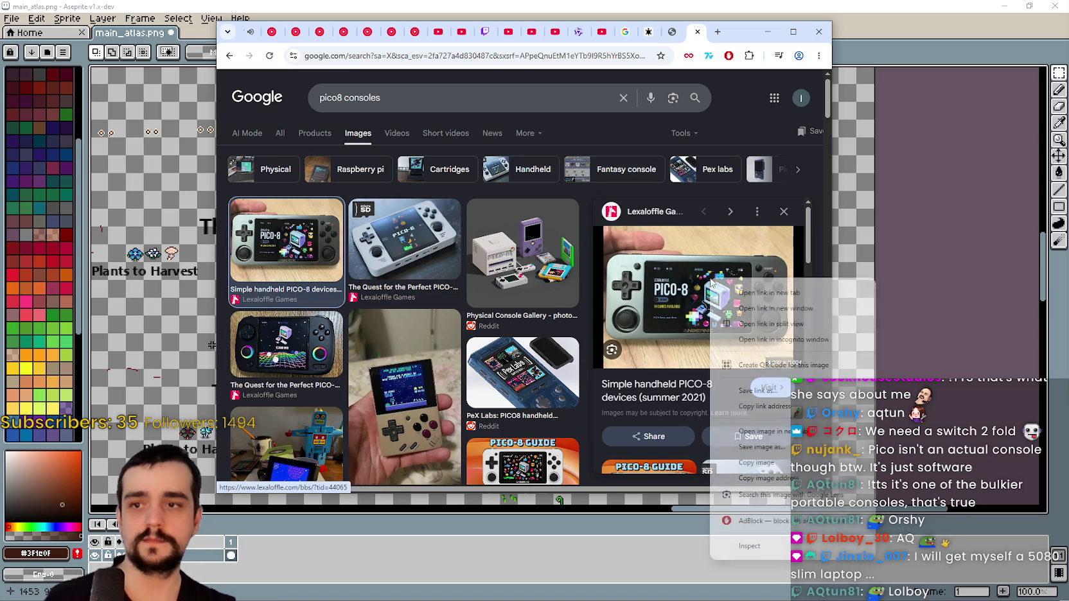
Open the PICO-8 handheld photo full-size in a new tab, close it, and minimize Chrome
left_click(775, 441)
left_click(698, 32)
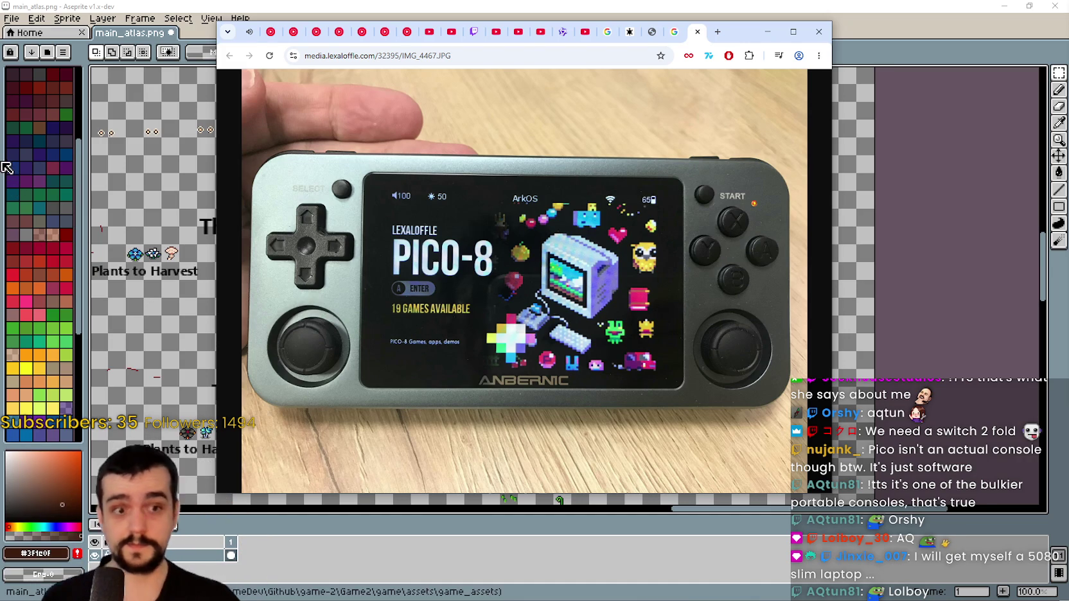
left_click(697, 31)
left_click(767, 32)
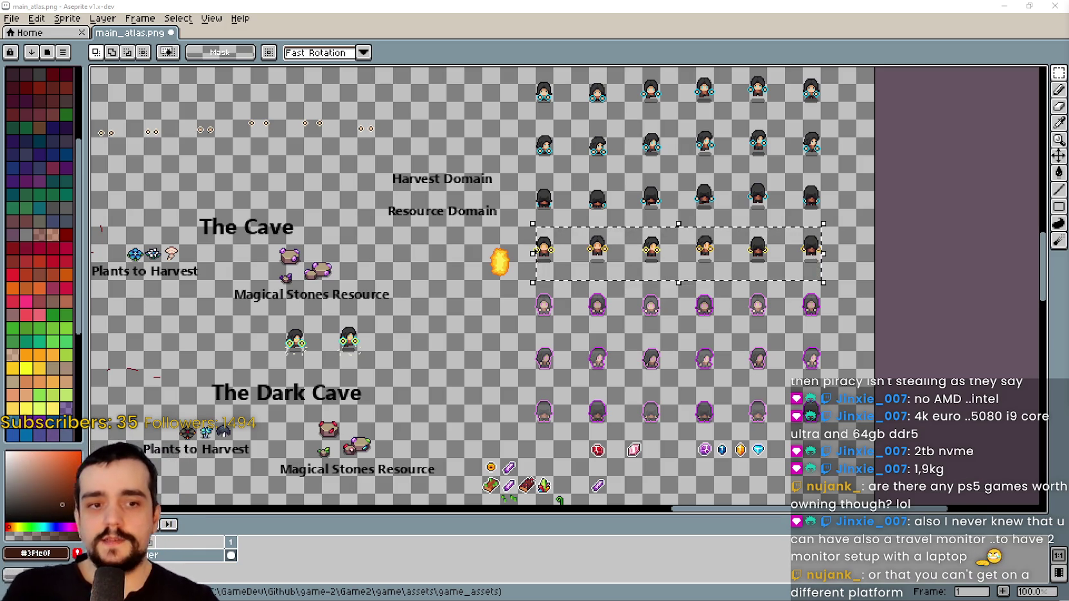
Deselect the fourth sprite row and pan down to the atlas sections below The Dark Cave
left_click(636, 422)
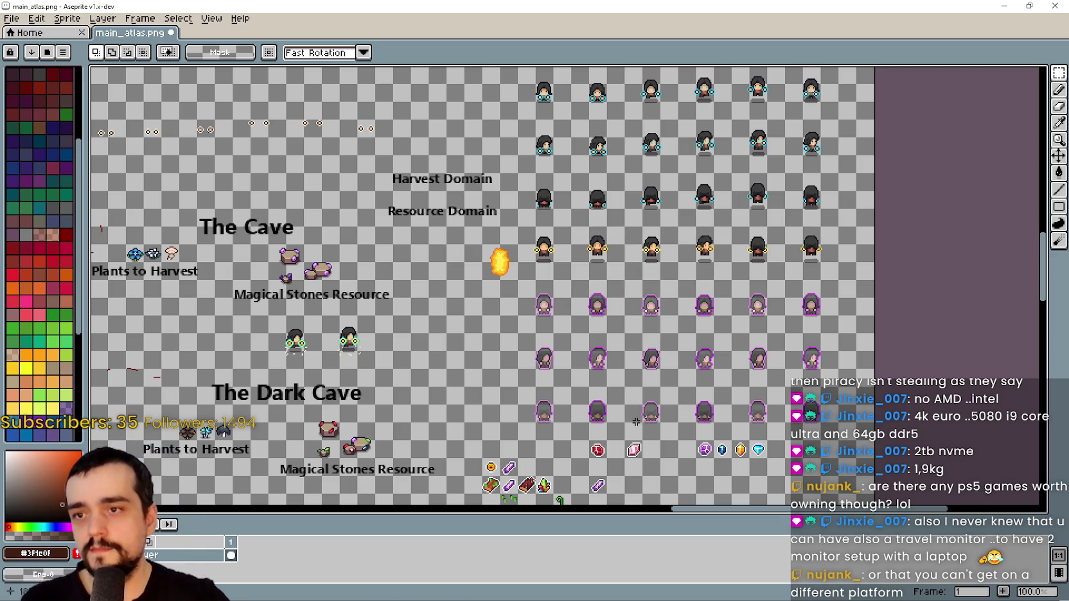
scroll(464, 292, "up", 1)
scroll(452, 292, "down", 1)
left_click_drag(495, 284, 525, 311)
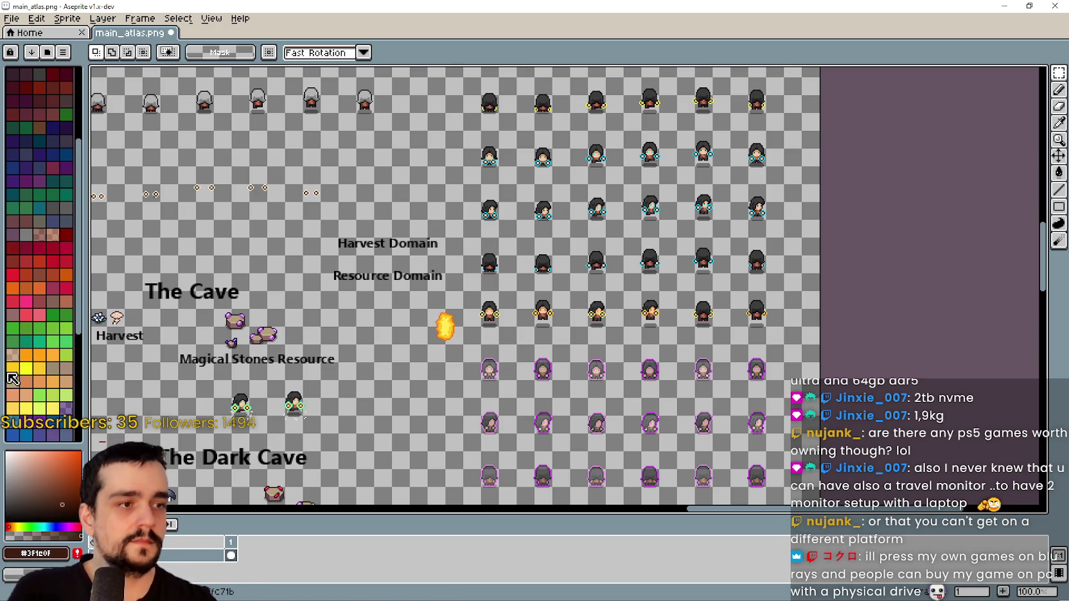
left_click_drag(314, 404, 328, 300)
scroll(327, 301, "down", 6)
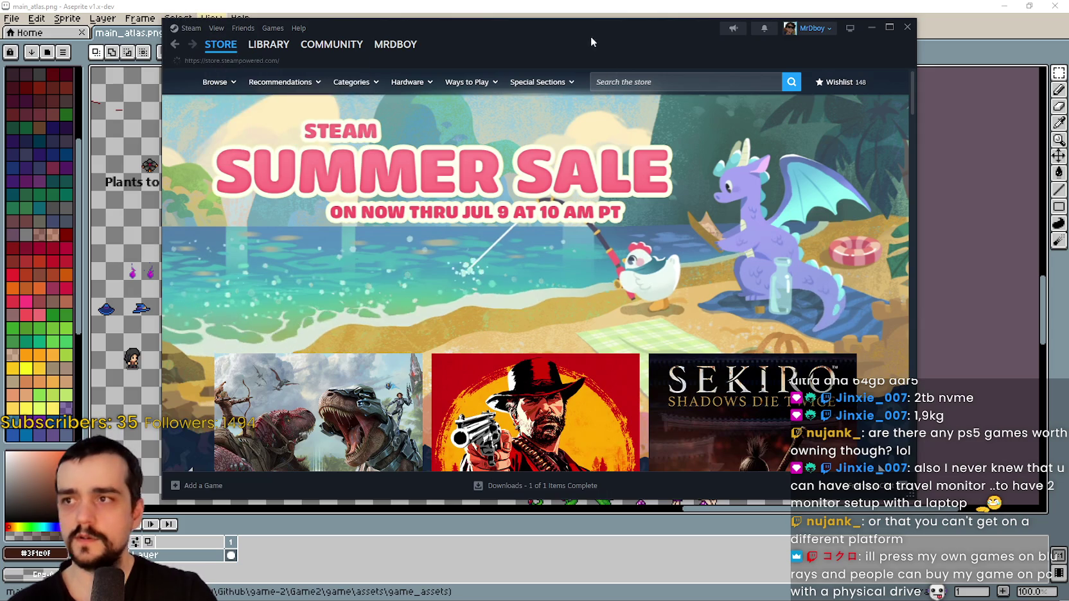
Reposition the Steam Store window and advance the featured sale games carousel
mouse_move(591, 36)
left_mouse_down()
mouse_move(499, 42)
mouse_move(578, 35)
left_mouse_up()
scroll(424, 356, "down", 3)
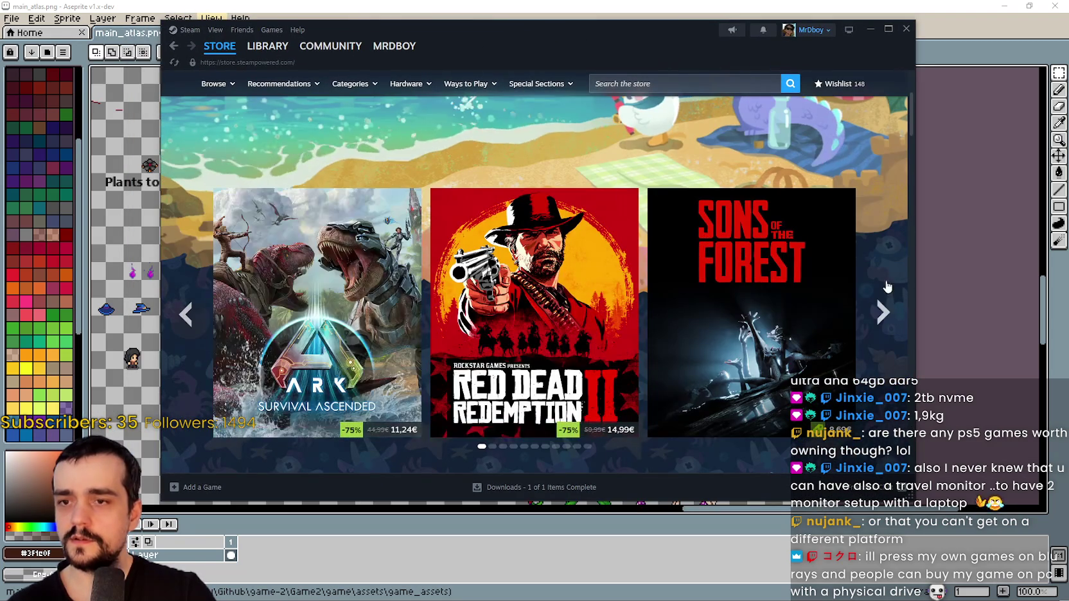
left_click(883, 313)
scroll(885, 317, "up", 3)
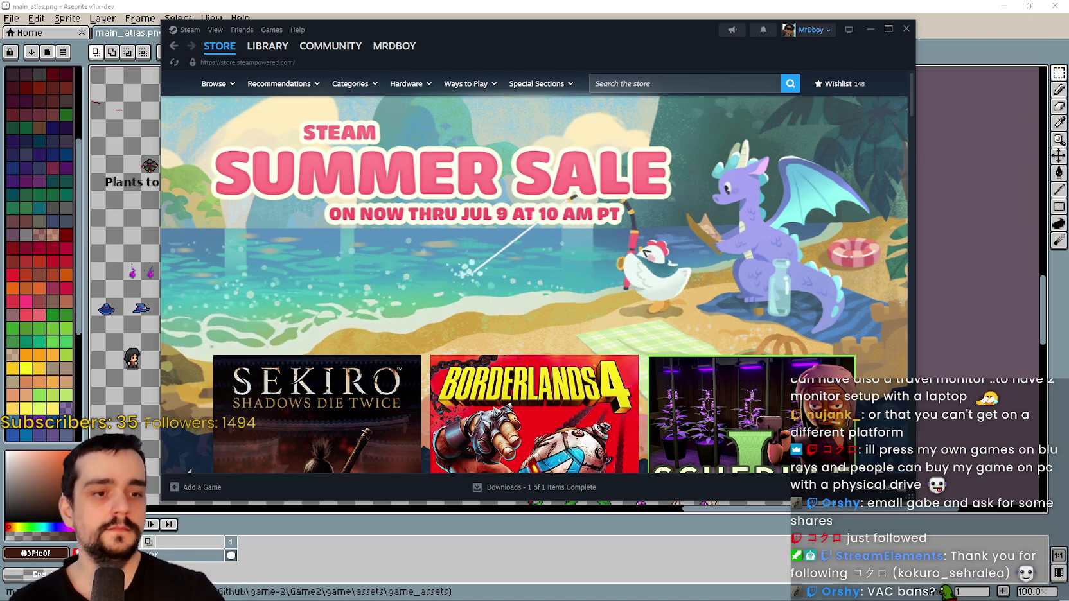
key("alt+Tab")
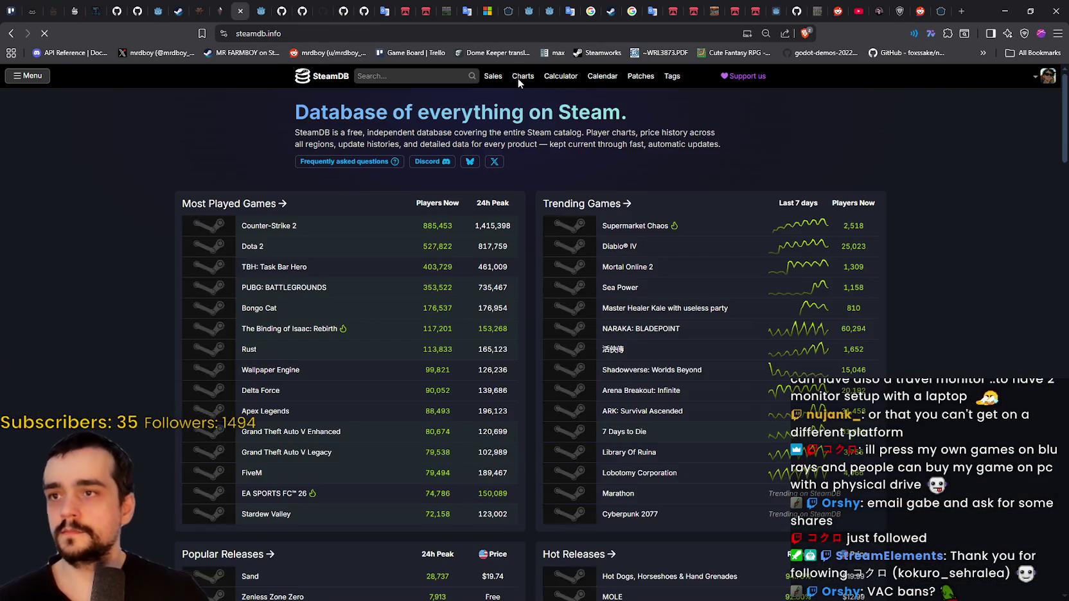
Scroll through SteamDB's Most Played, Trending and sale lists, then open the daily active users ranking from the Menu
scroll(467, 122, "down", 2)
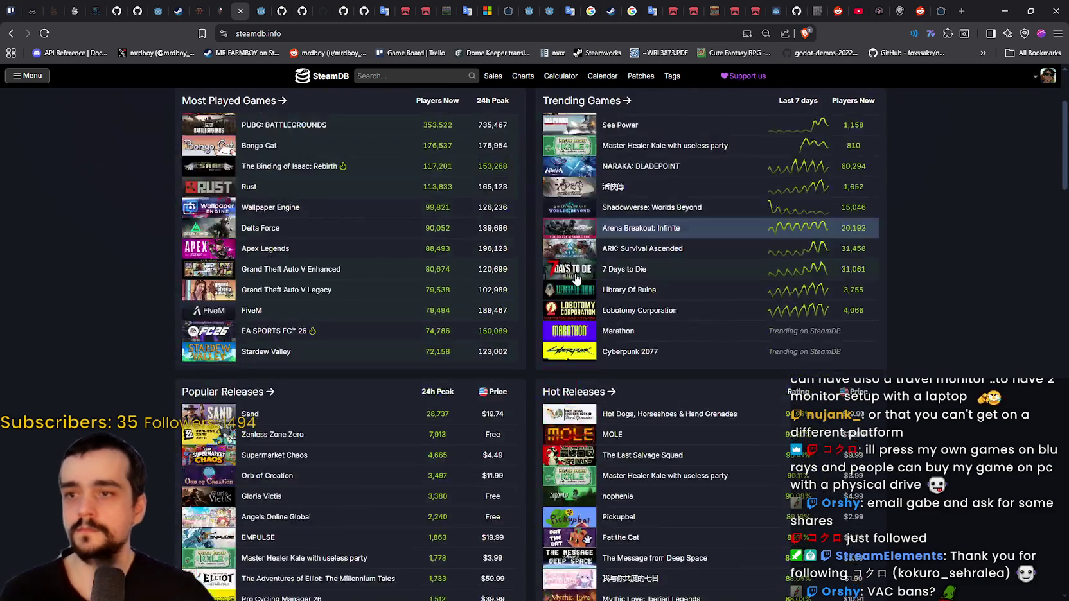
scroll(452, 114, "up", 2)
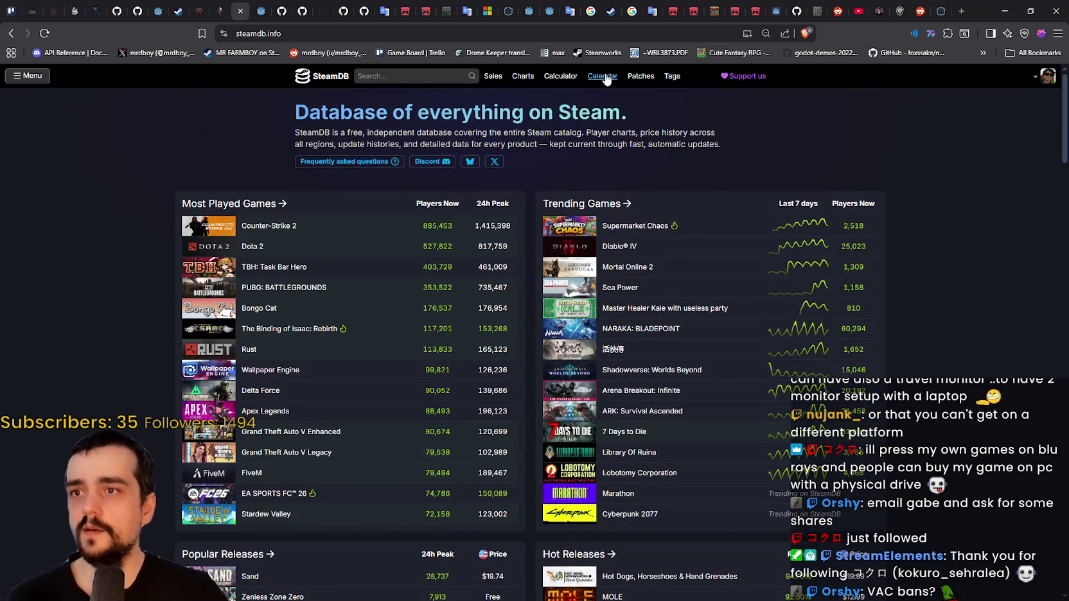
scroll(452, 169, "down", 10)
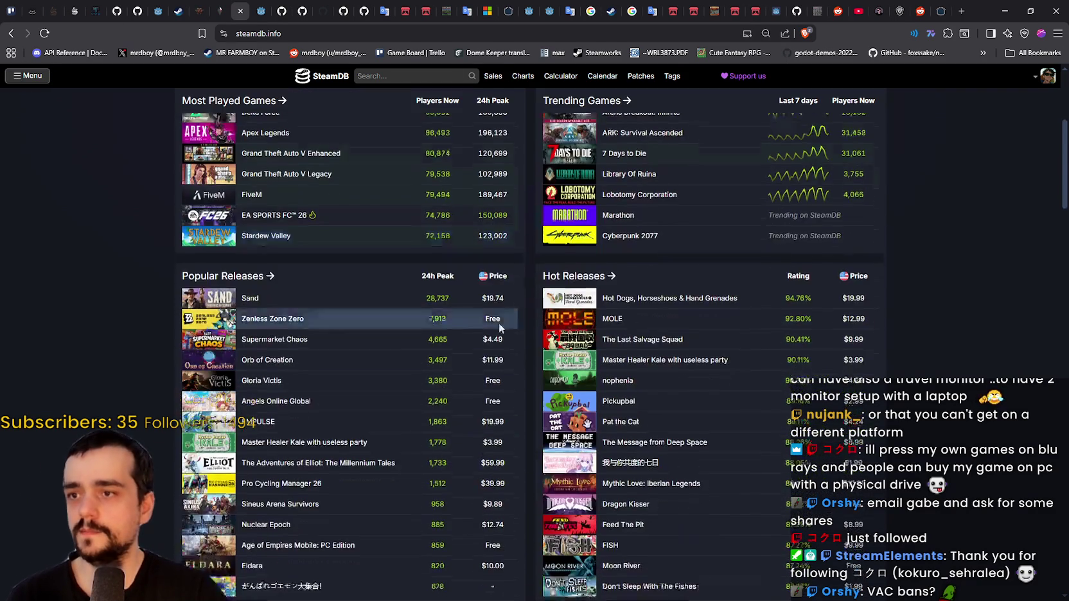
scroll(432, 371, "down", 5)
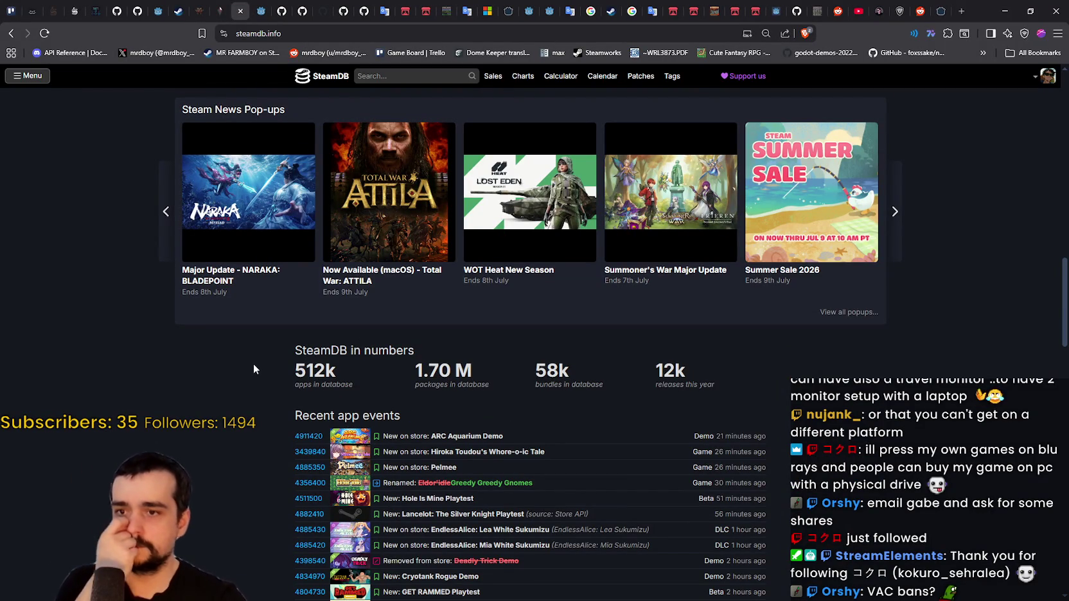
scroll(237, 386, "down", 1)
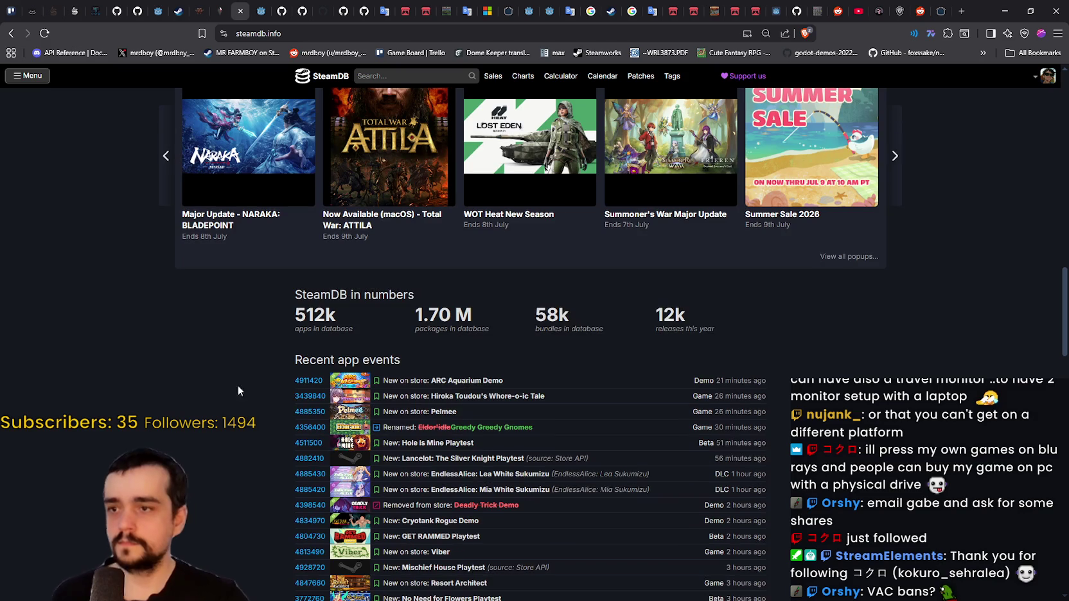
scroll(261, 366, "up", 6)
scroll(261, 363, "up", 5)
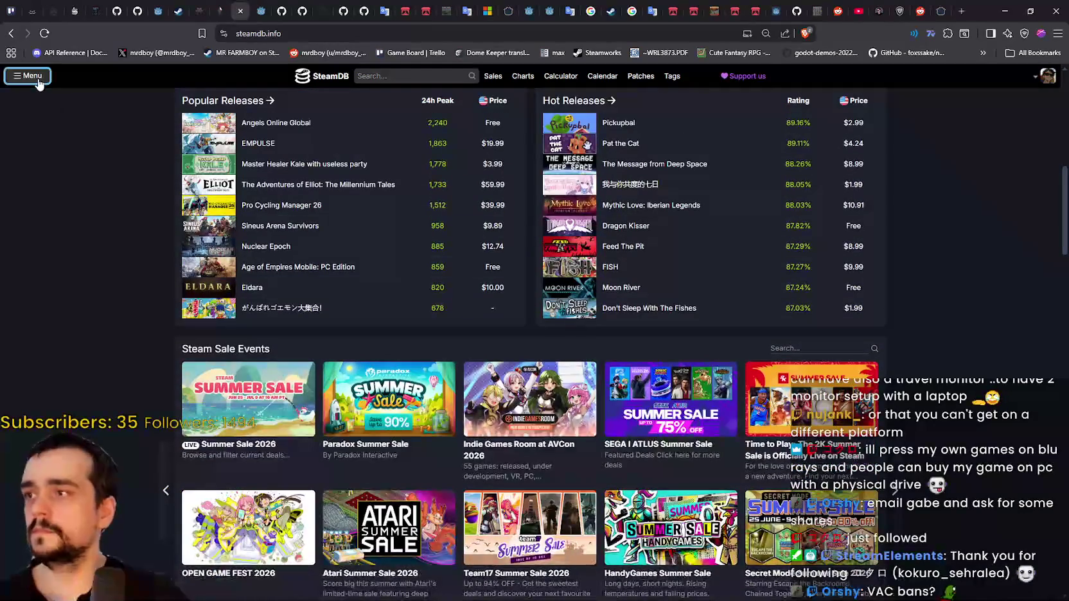
left_click(28, 75)
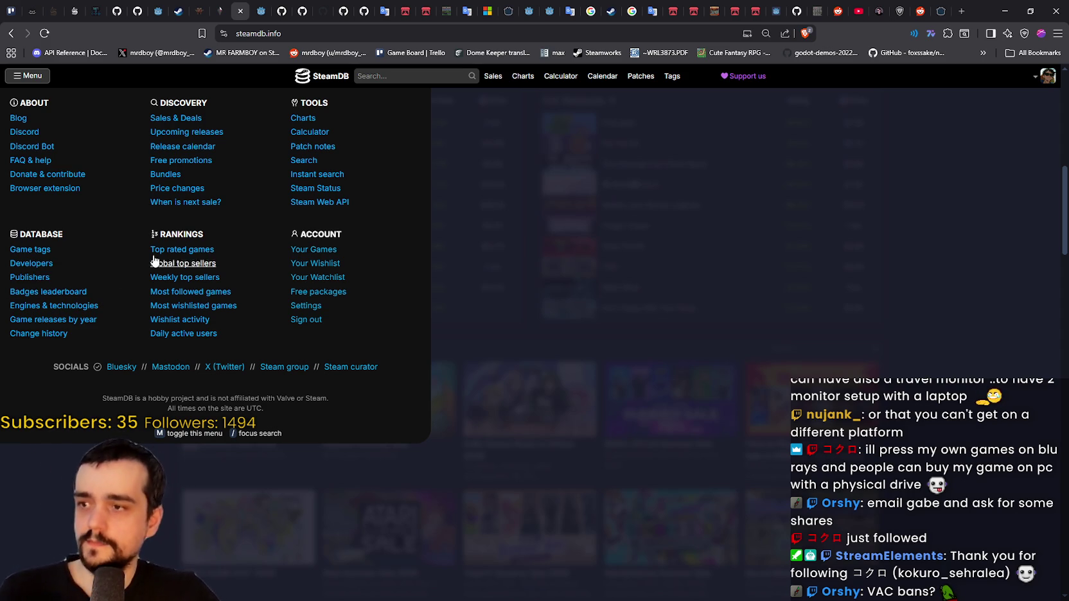
left_click(185, 339)
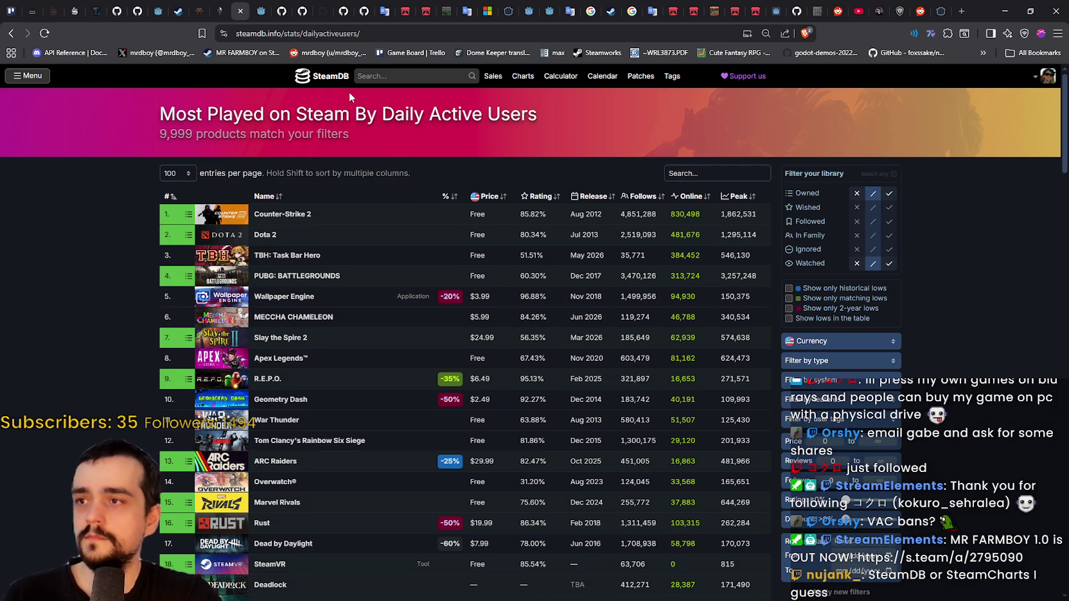
Scroll the daily active users ranking table led by Counter-Strike 2
scroll(433, 264, "down", 5)
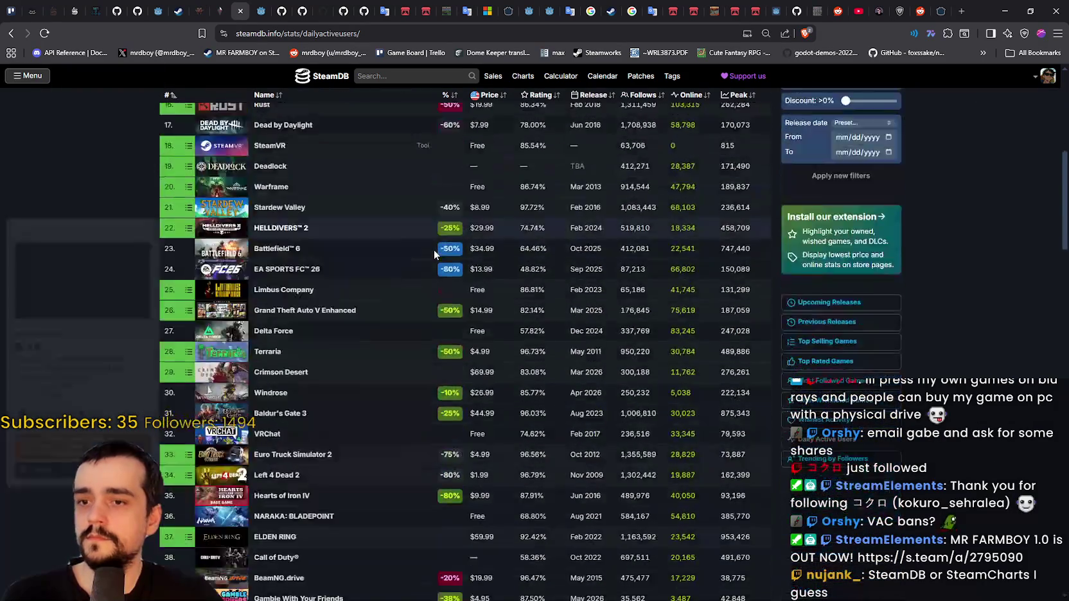
scroll(431, 226, "up", 5)
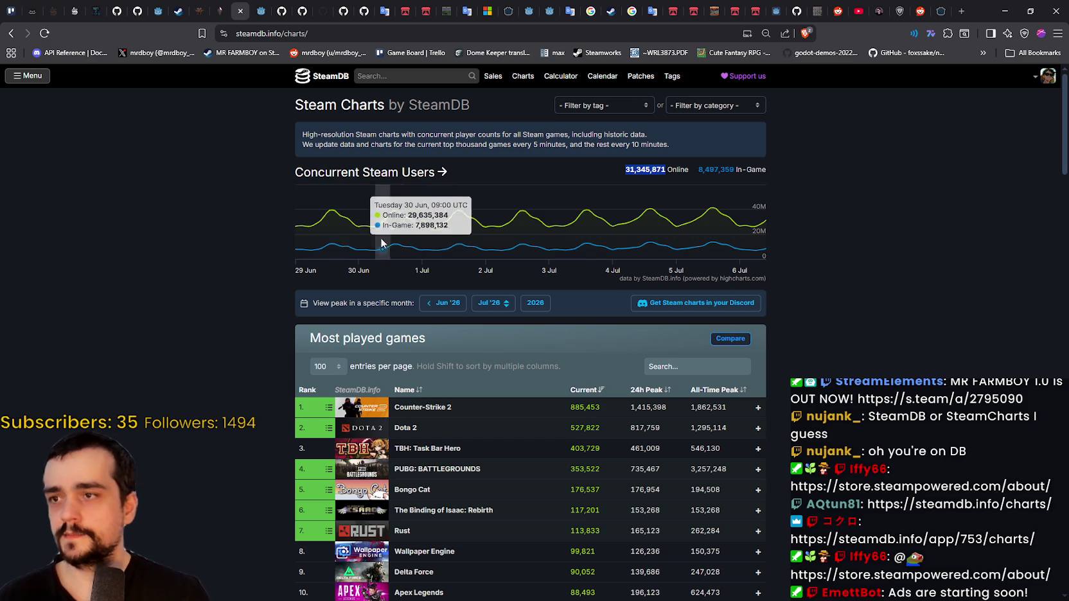
Open Steam's concurrent-user chart and step its range through 3m, 1m and 6m to 1 year
left_click(411, 241)
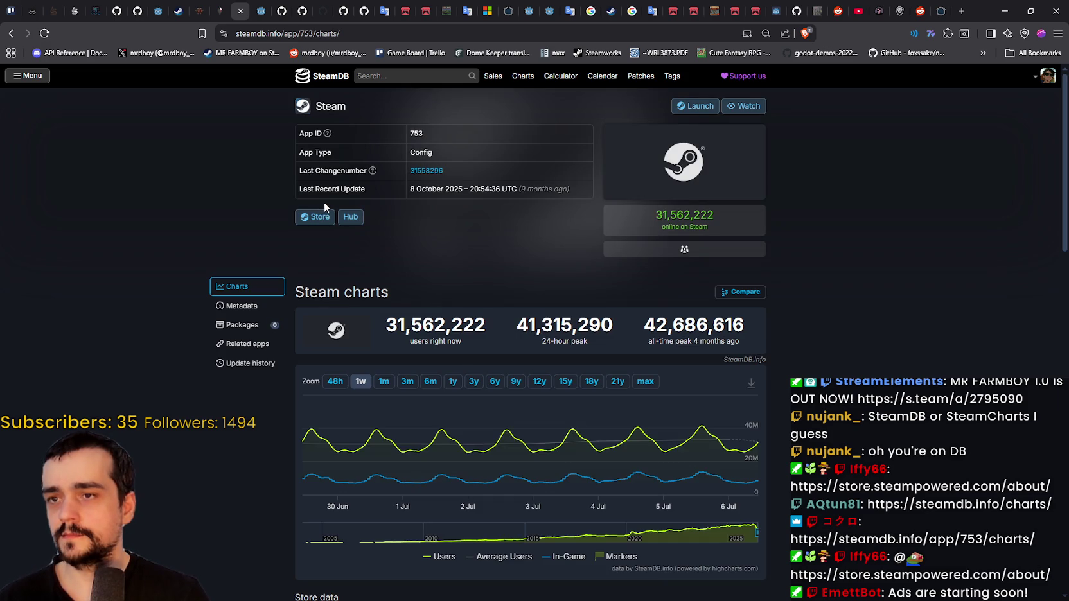
left_click(409, 387)
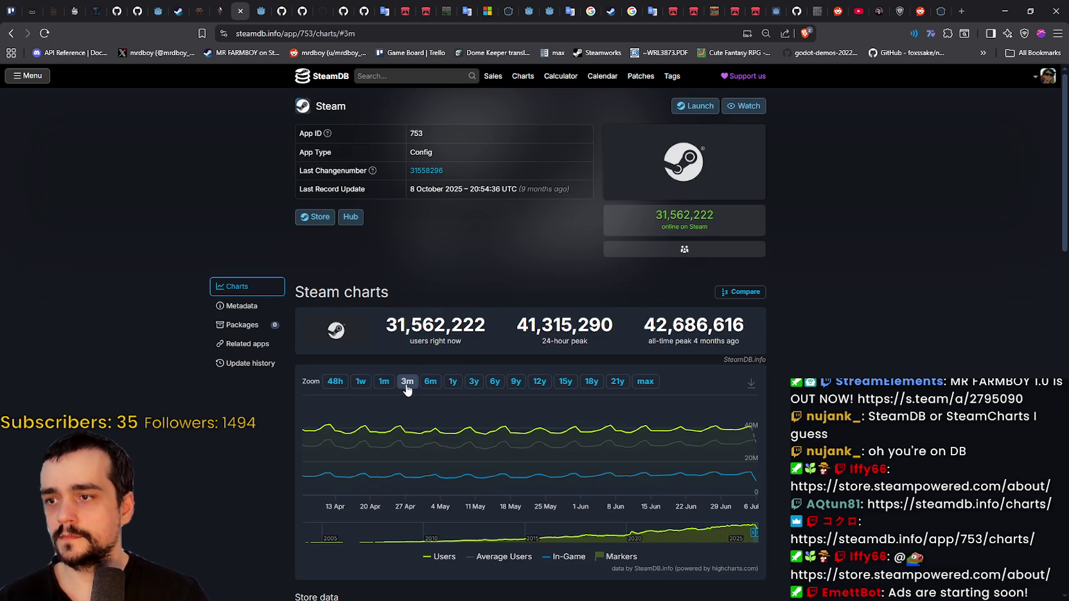
left_click(383, 383)
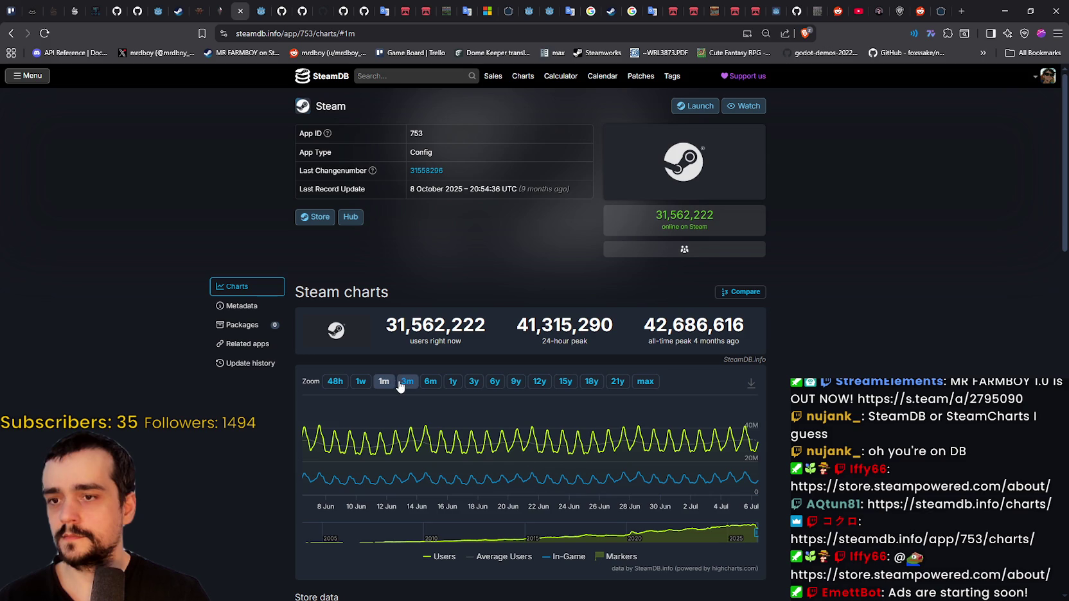
left_click(403, 384)
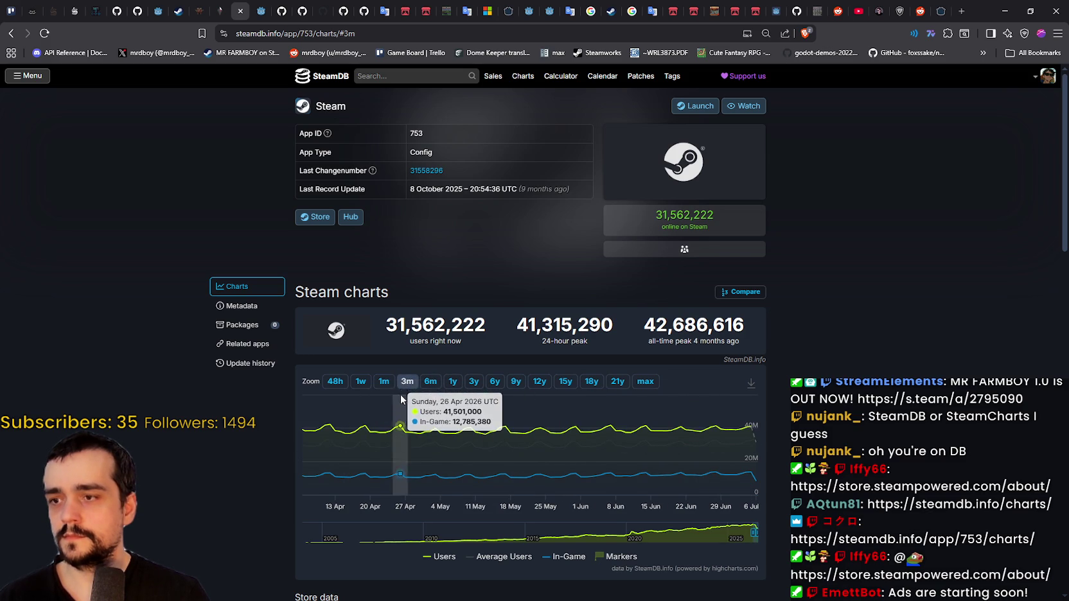
left_click(384, 383)
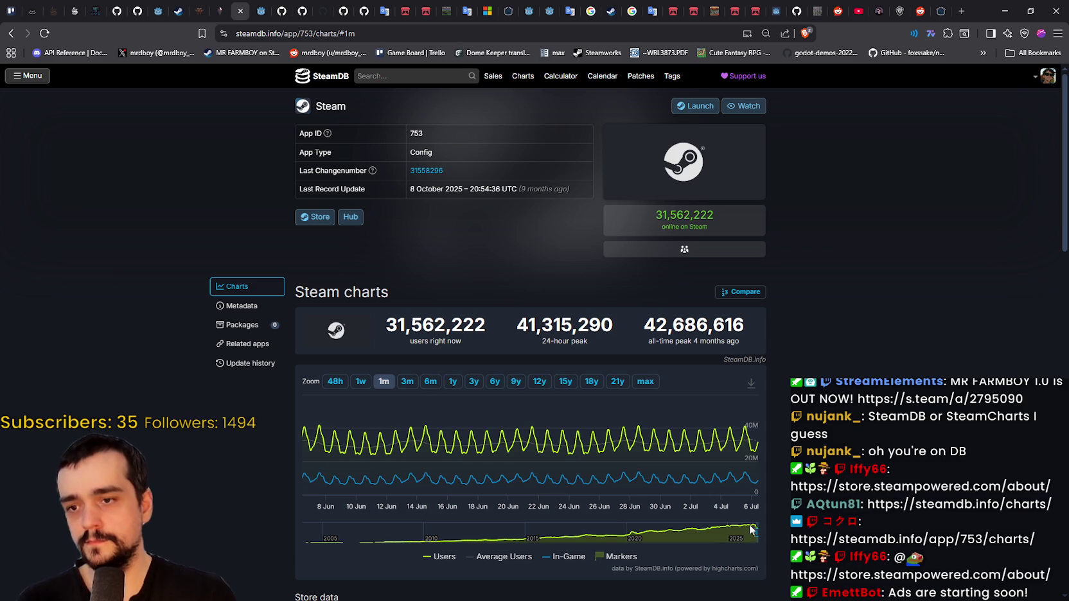
left_click(429, 382)
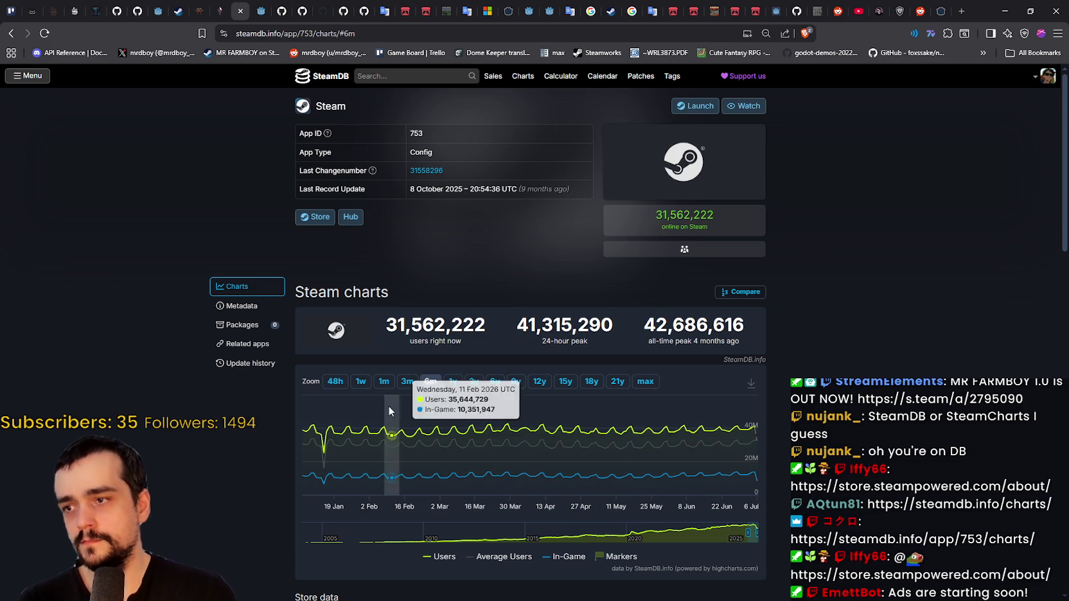
left_click(453, 384)
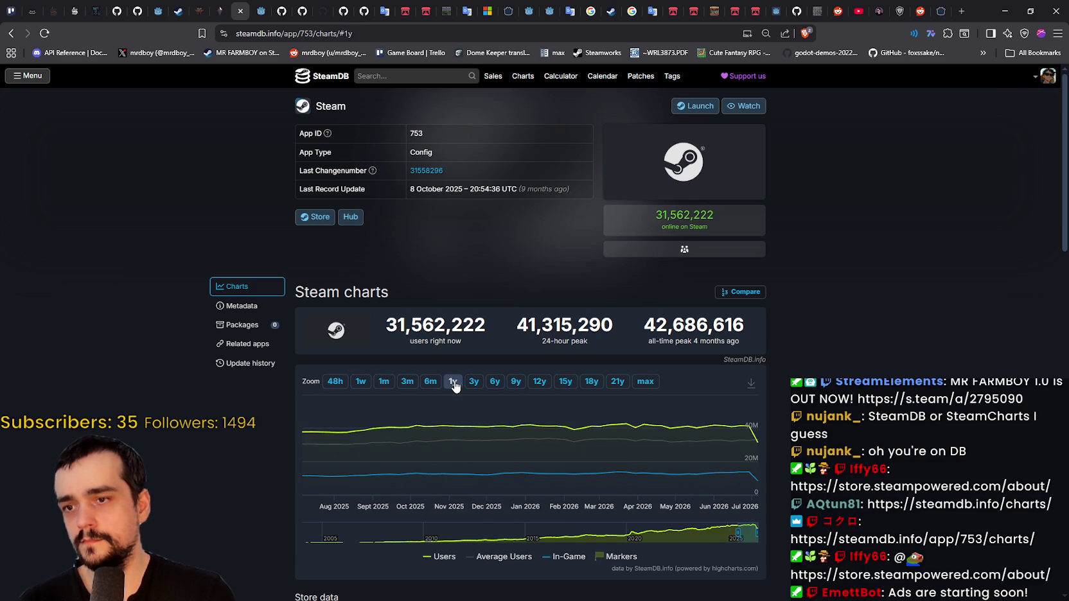
mouse_move(755, 453)
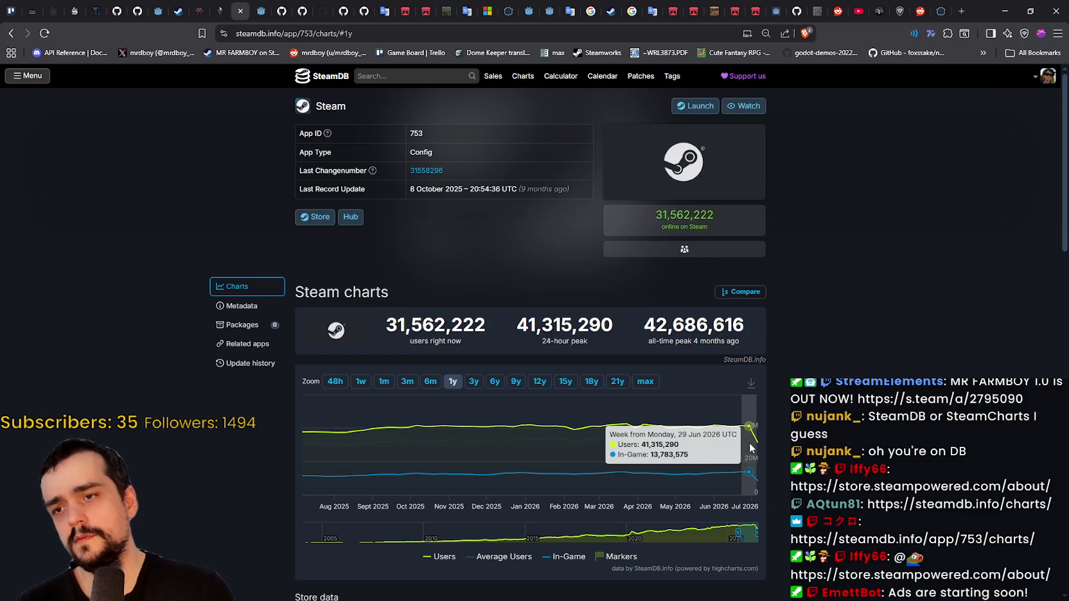
Compare the Steam user chart at 3-year, 6-year and 1-year ranges, ending on 48 hours
left_click(474, 384)
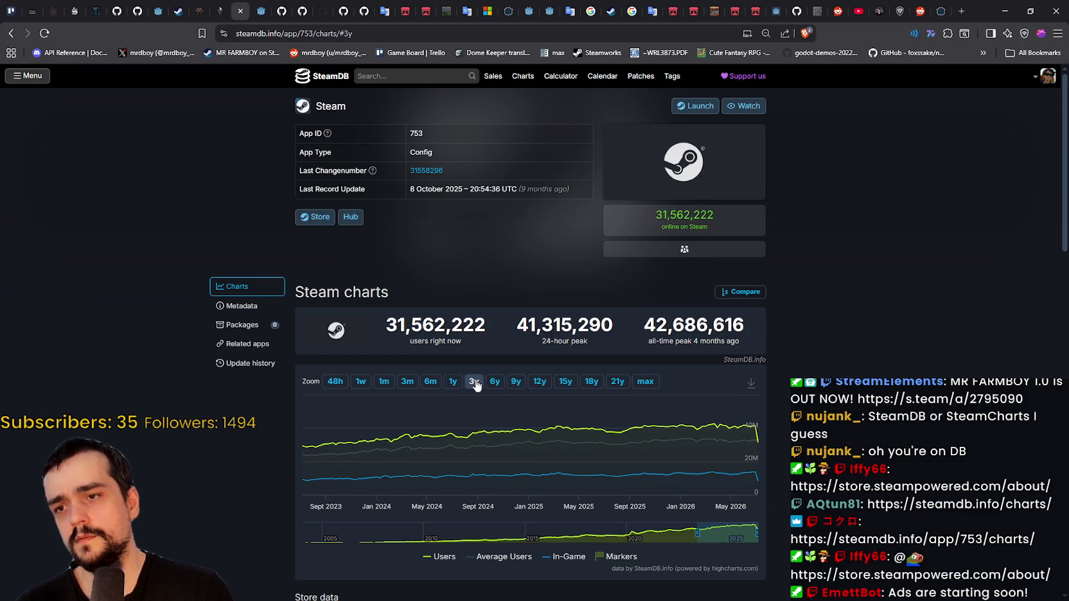
left_click(495, 383)
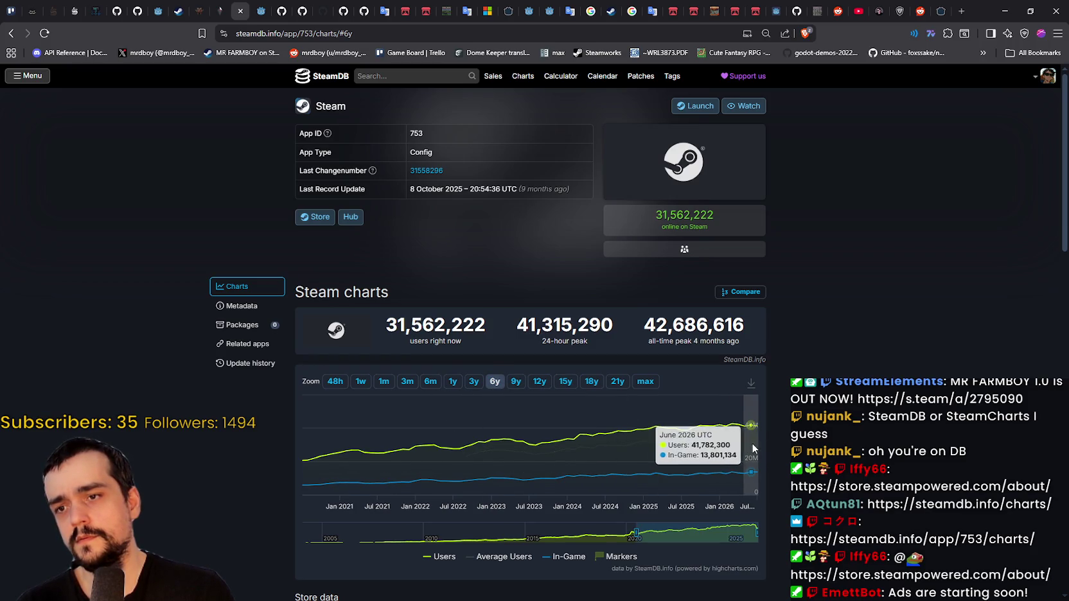
left_click(472, 383)
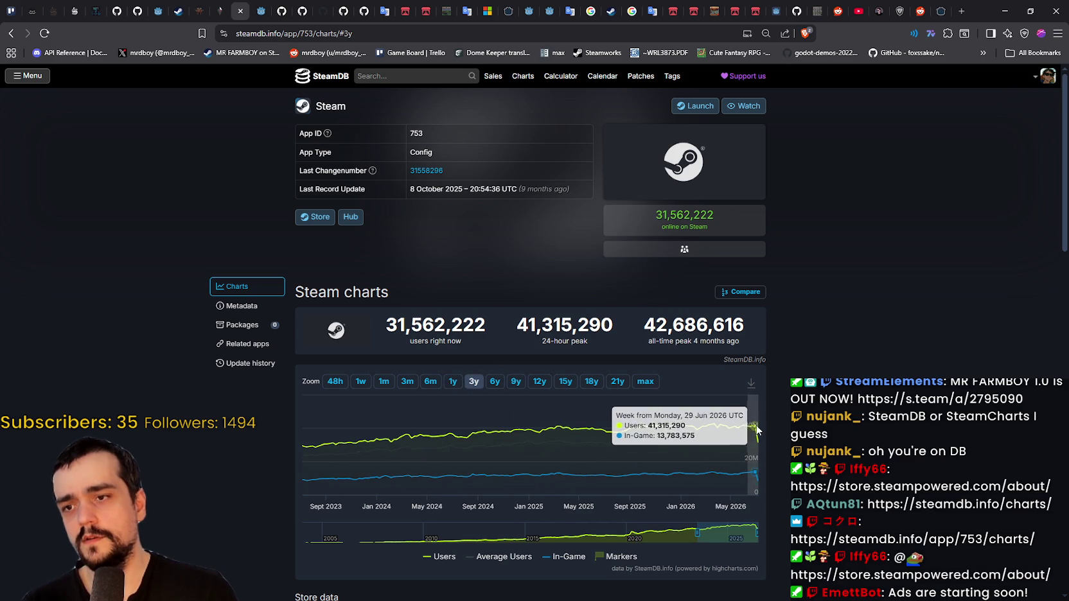
left_click(453, 381)
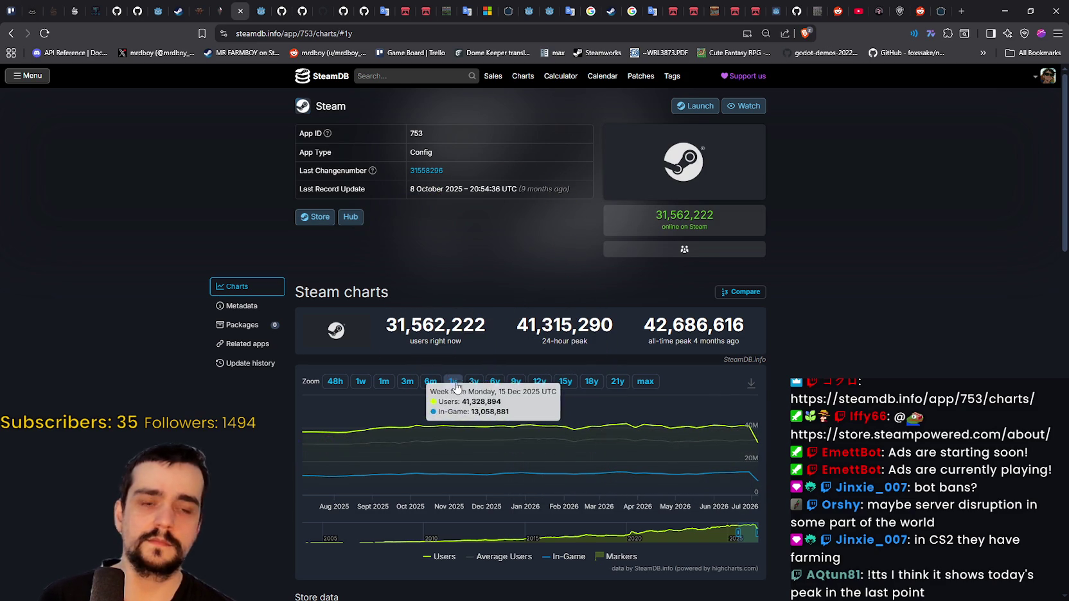
left_click(336, 382)
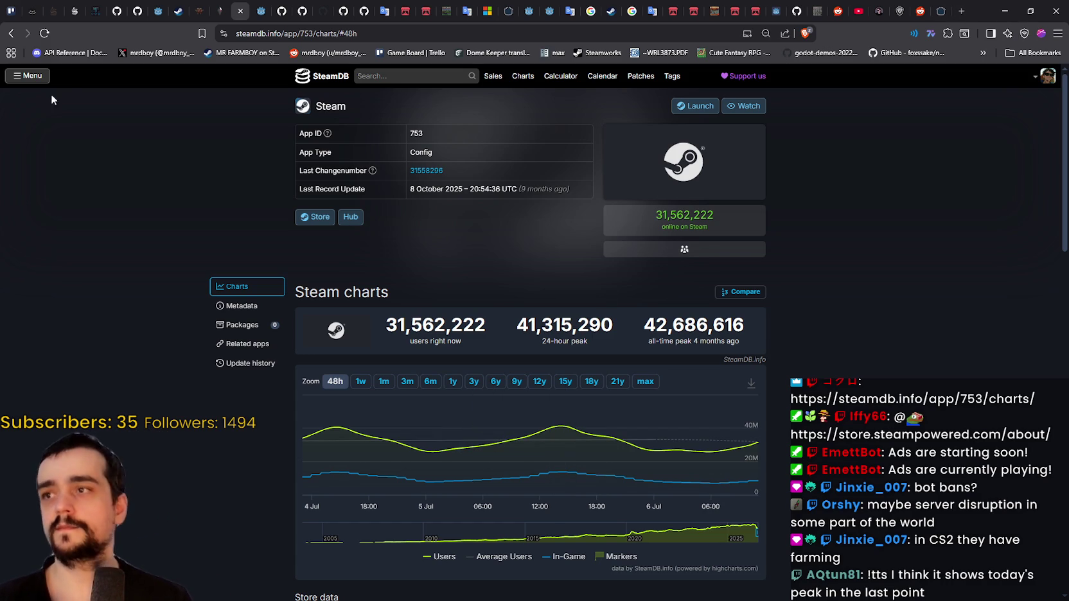
Go back through SteamDB pages, reload the MR FARMBOY charts page and close the Steam window
left_click(13, 35)
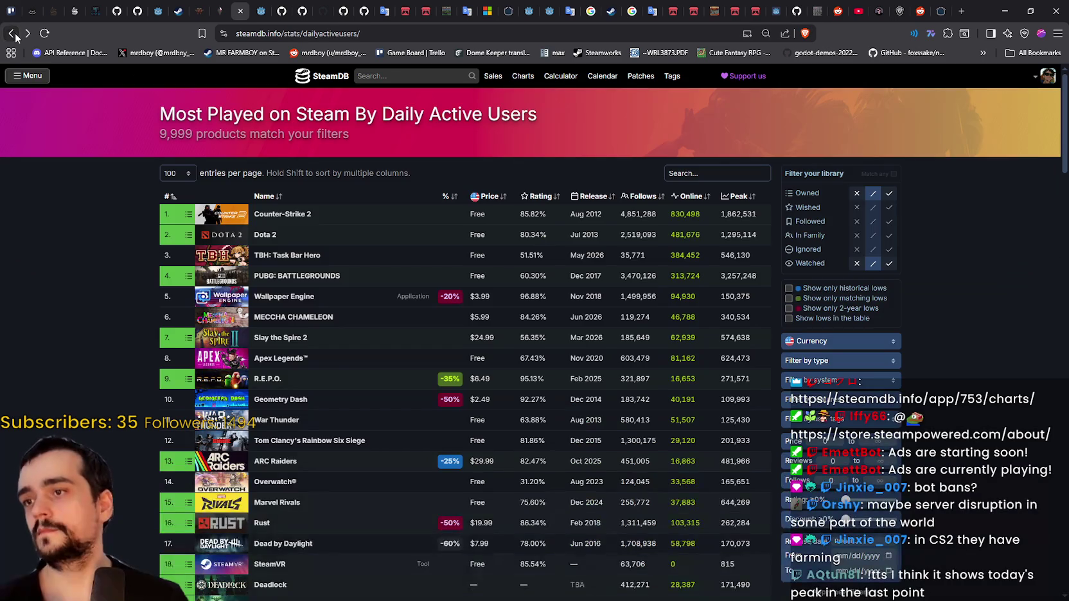
left_click(13, 35)
left_click(797, 276)
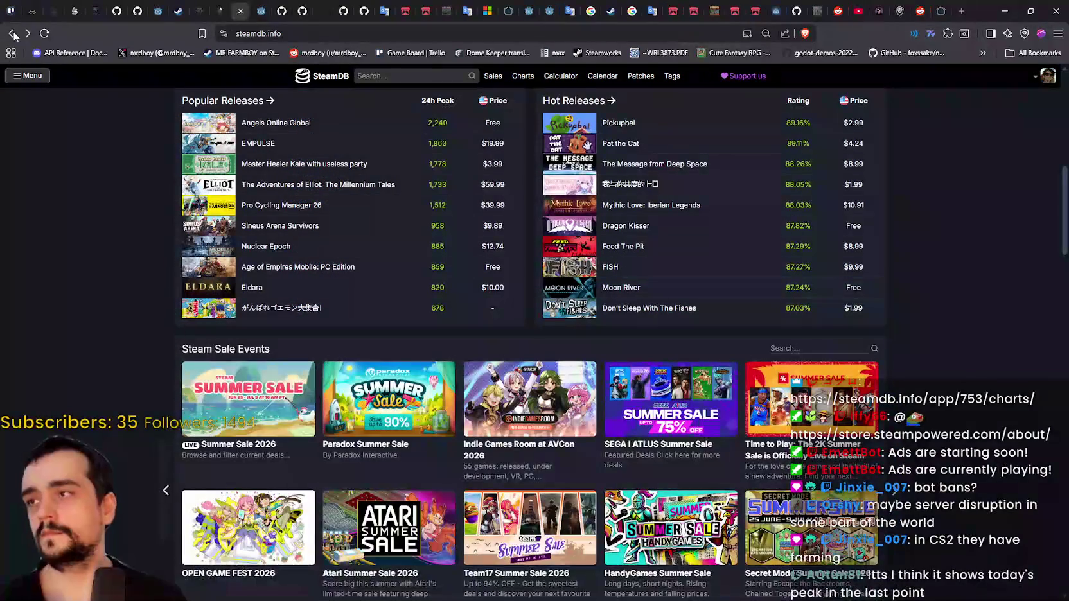
left_click(13, 34)
right_click(909, 257)
left_click(886, 301)
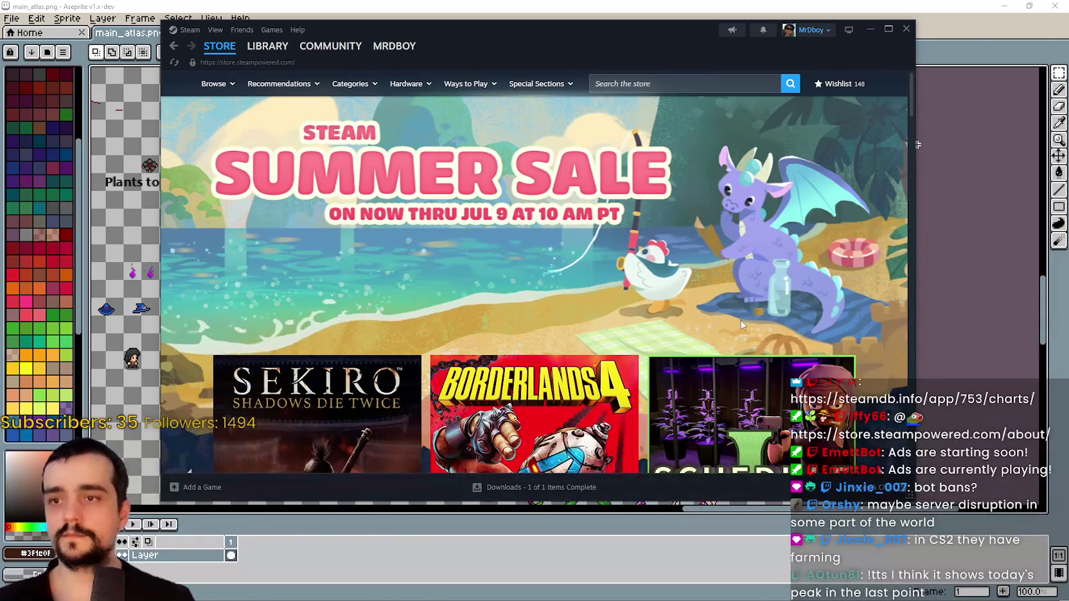
left_click(906, 28)
Pan across the main_atlas.png sprite sheet to survey its sprites
scroll(575, 258, "down", 2)
left_click_drag(575, 259, 767, 222)
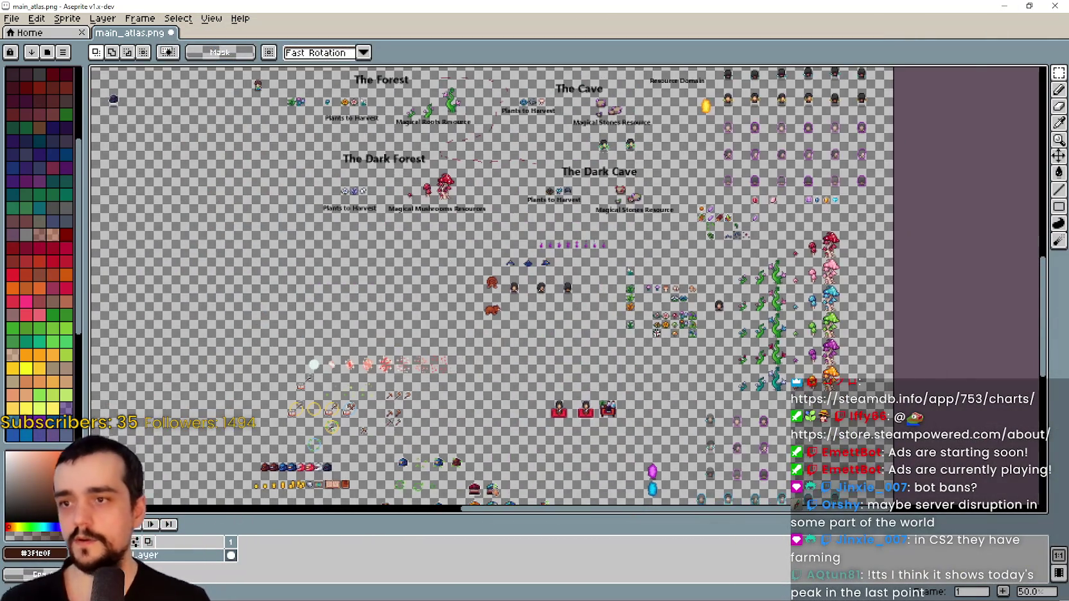
scroll(649, 360, "up", 1)
left_click_drag(410, 297, 475, 275)
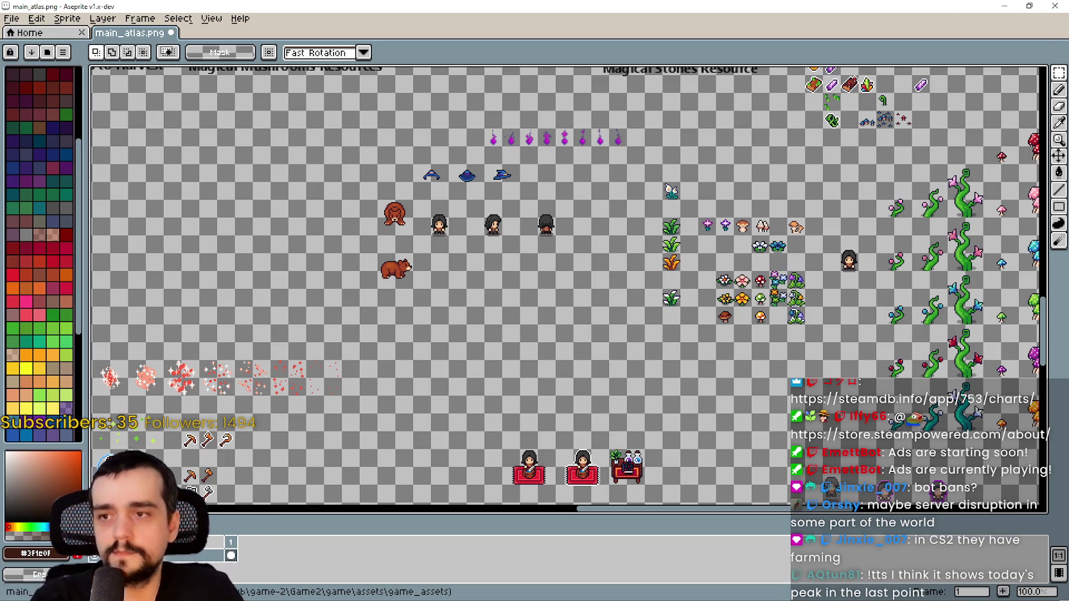
left_click_drag(435, 334, 476, 312)
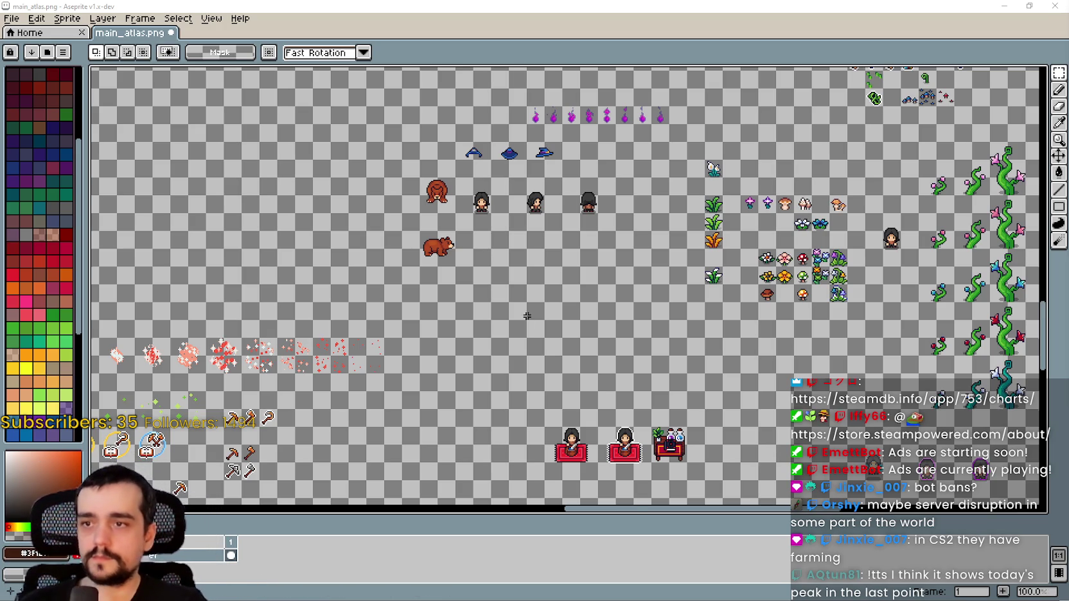
Zoom in and out on the atlas's UI panels and keyboard-key sprites, then switch to the game
scroll(527, 321, "down", 2)
scroll(311, 258, "up", 4)
scroll(310, 258, "down", 3)
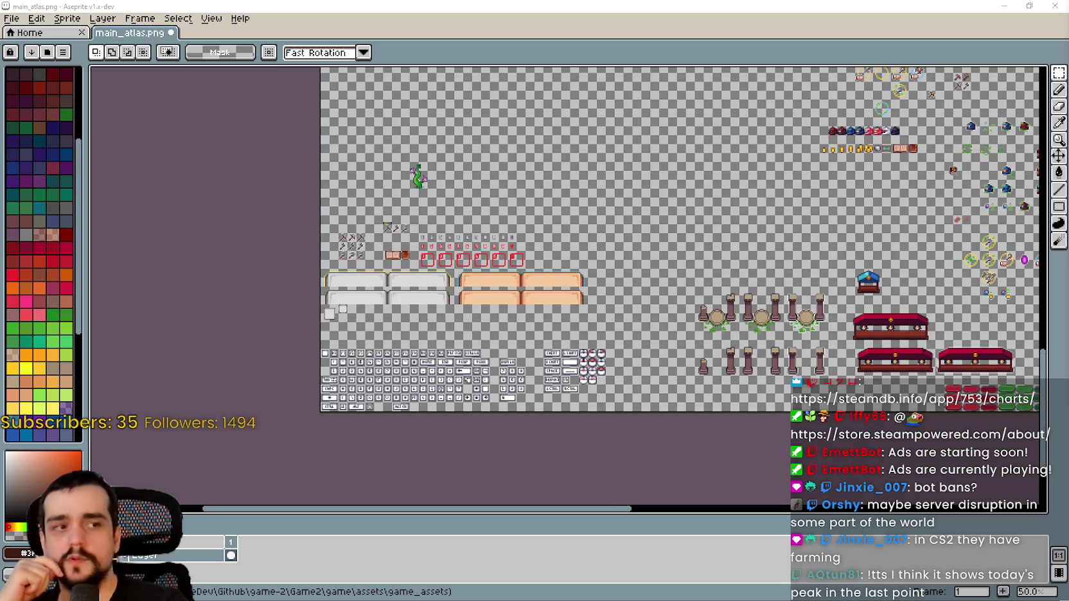
scroll(445, 366, "up", 4)
scroll(445, 366, "down", 5)
scroll(445, 366, "up", 3)
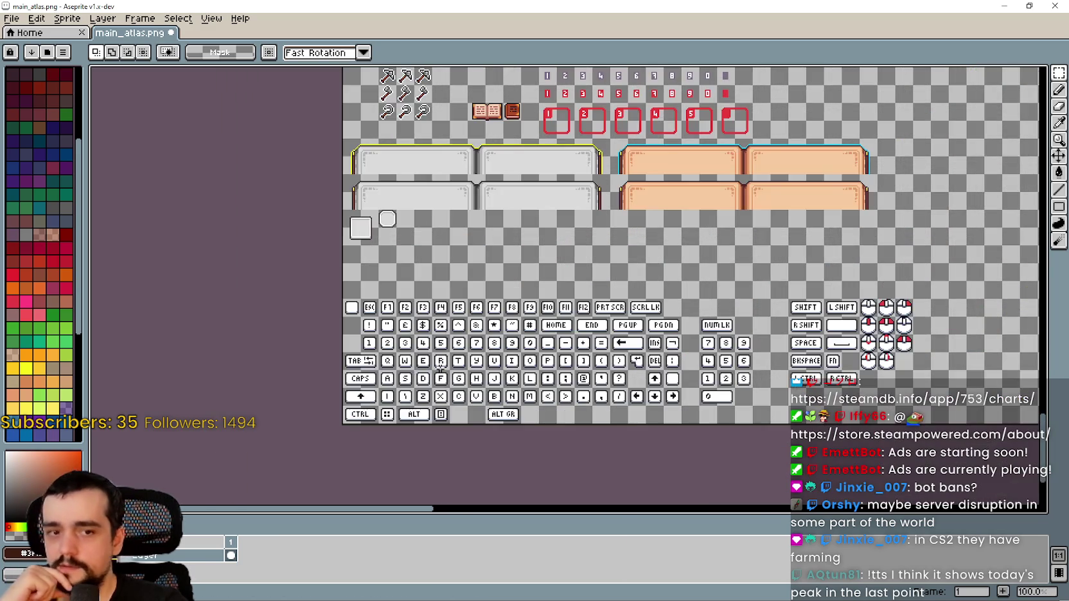
scroll(499, 262, "up", 2)
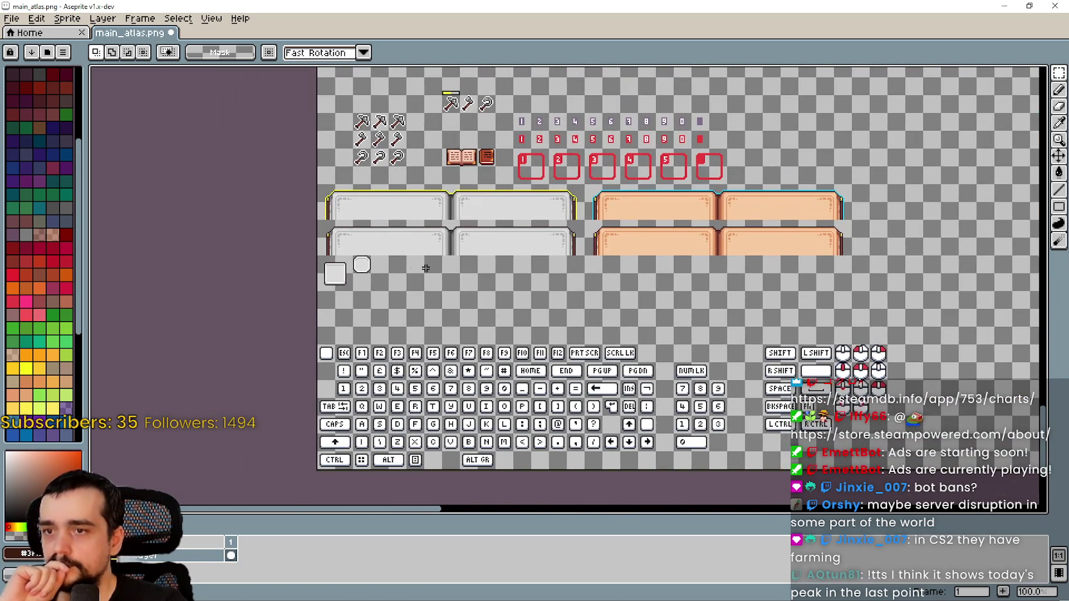
scroll(425, 268, "up", 2)
scroll(425, 268, "down", 2)
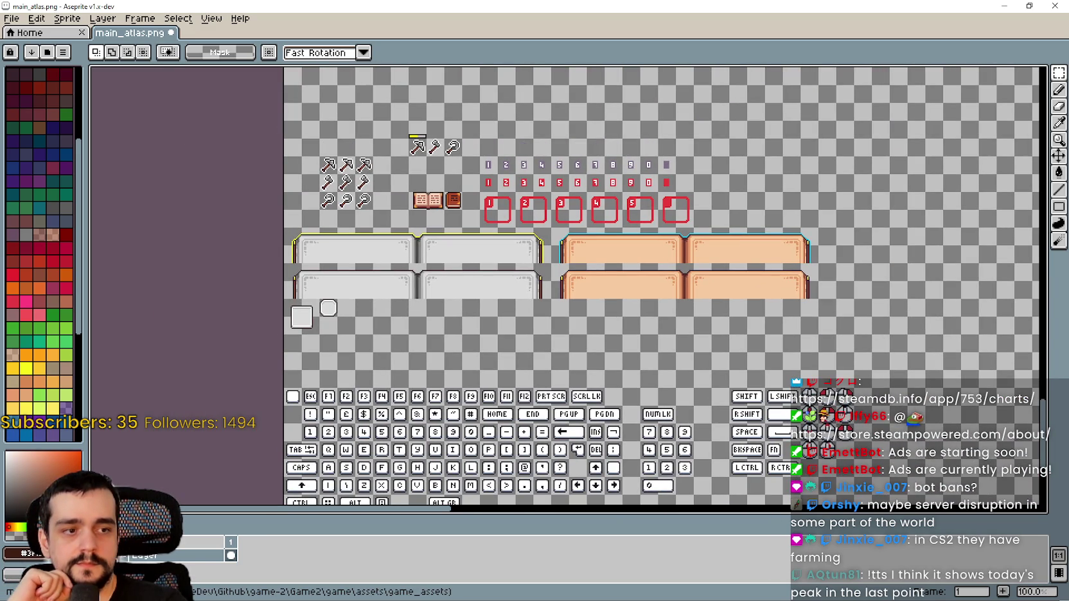
key("alt+Tab")
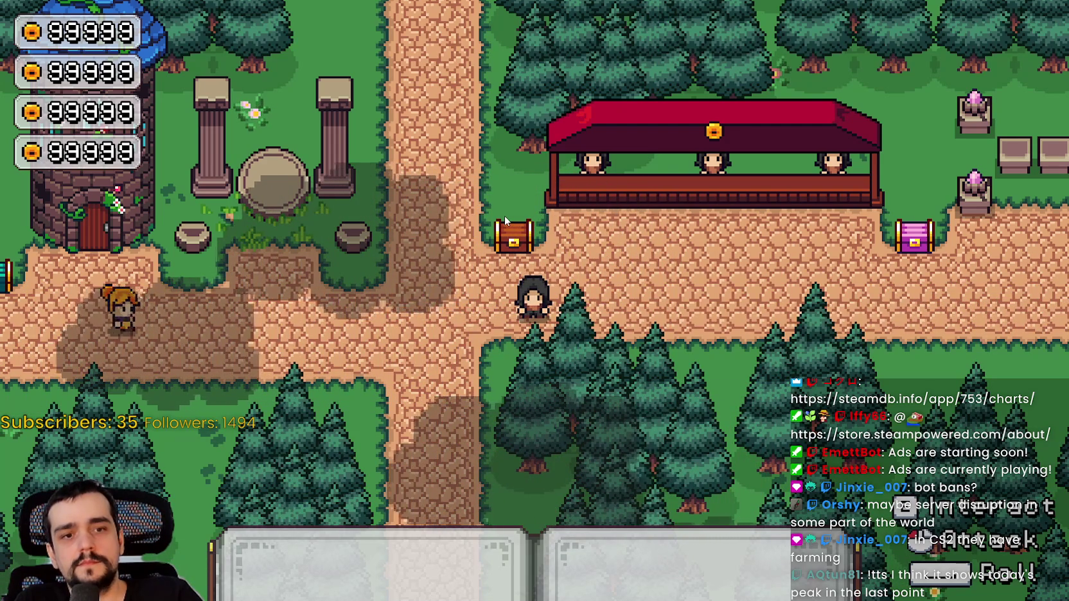
Walk the player left, right, up and down around the crossroads, stepping up to the chest and back
key("a")
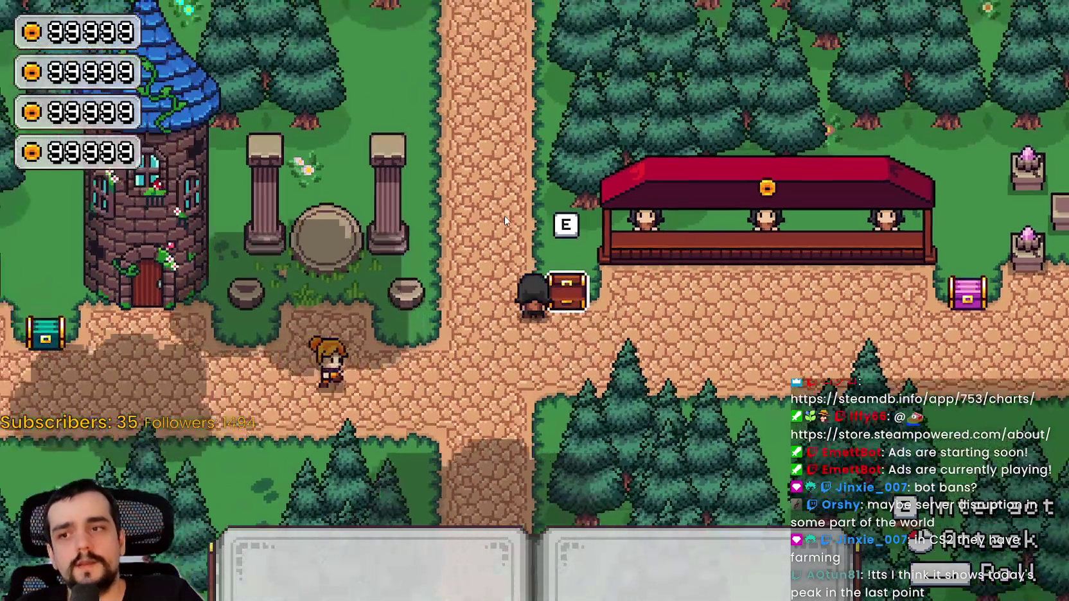
key("a")
key("s")
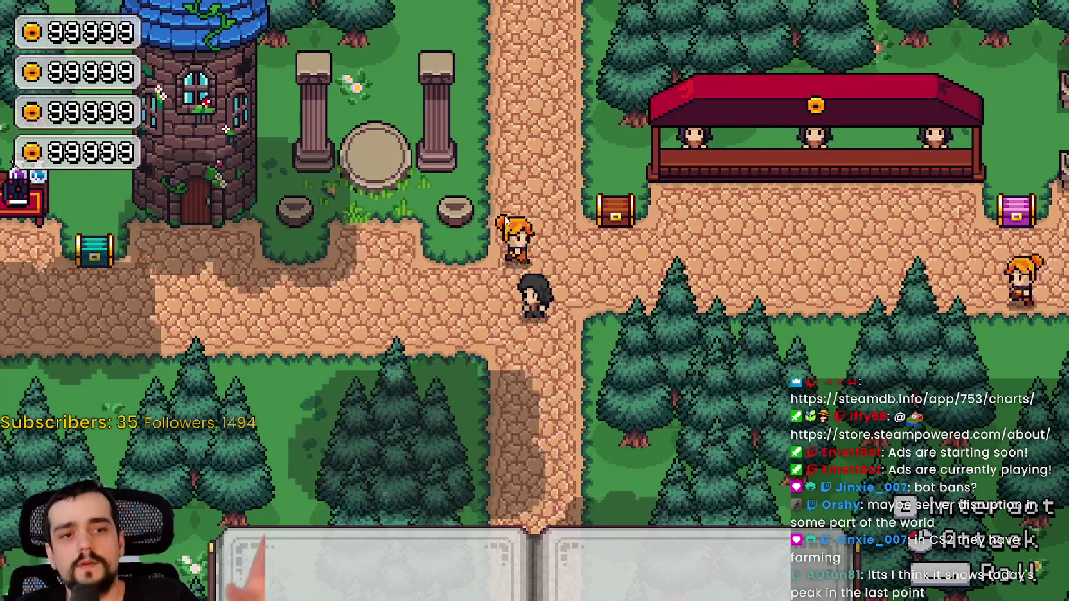
key("d")
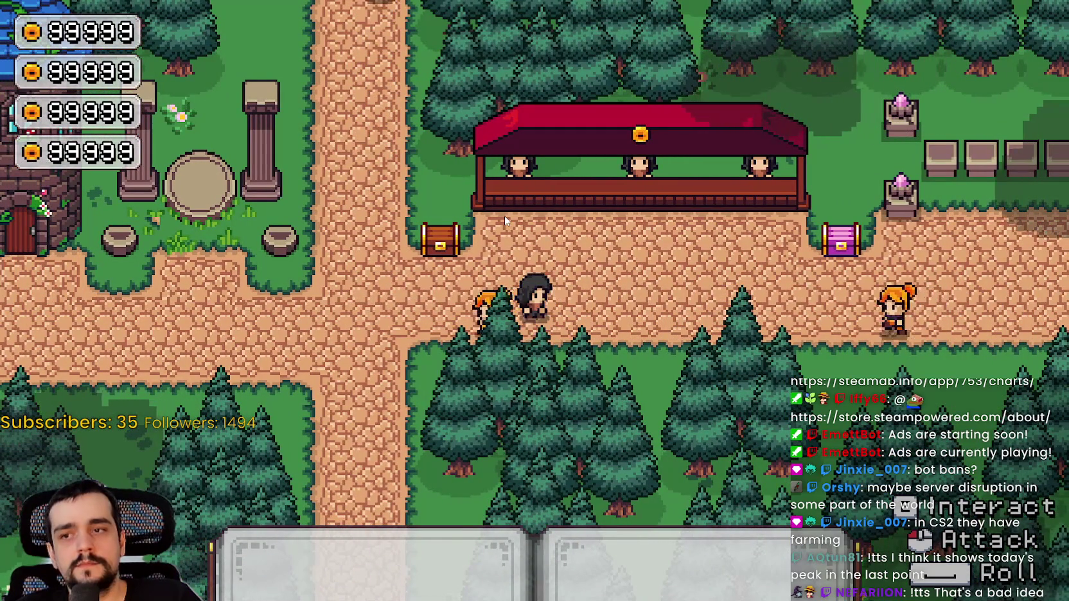
key("a")
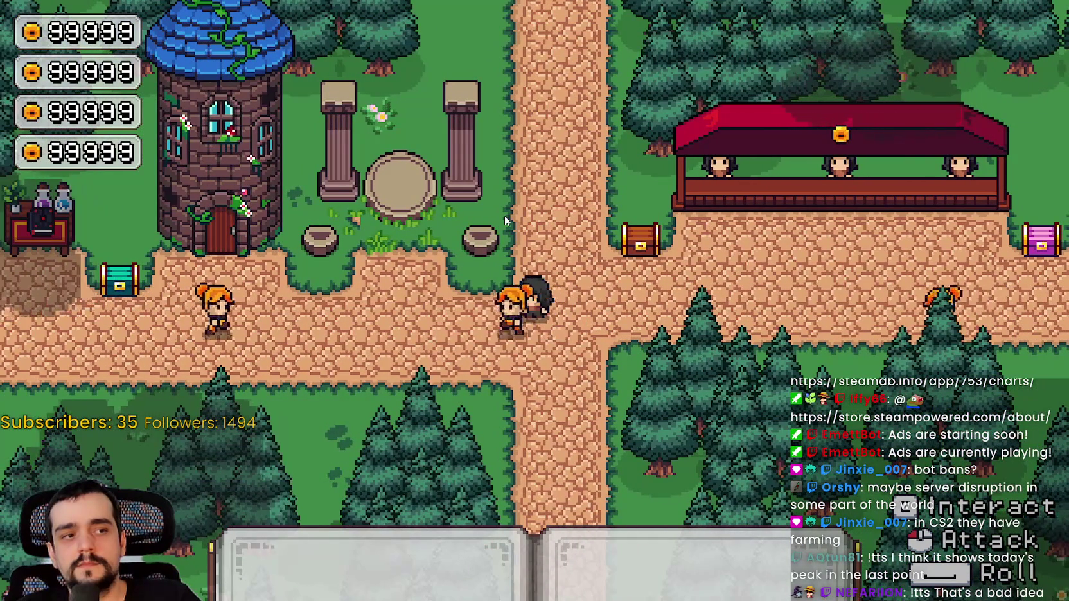
key("d")
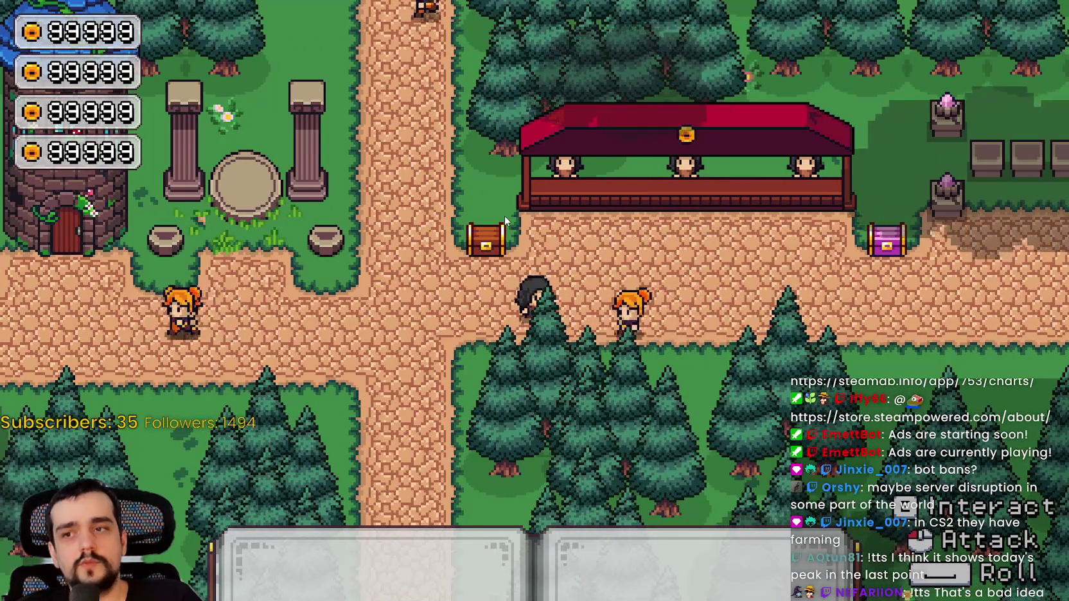
key("w")
key("s")
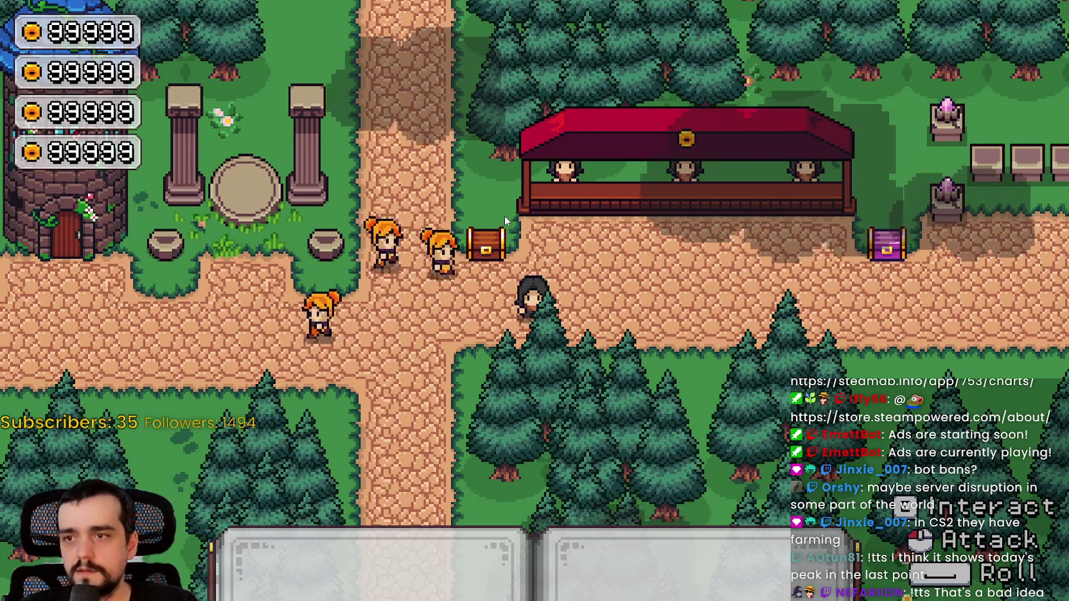
key("a")
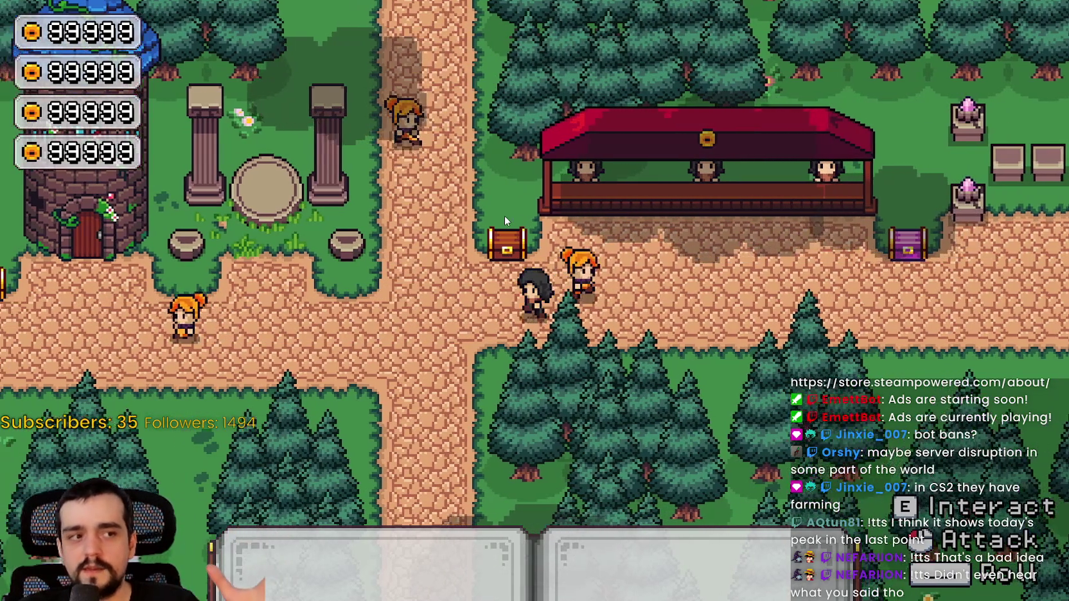
key("w")
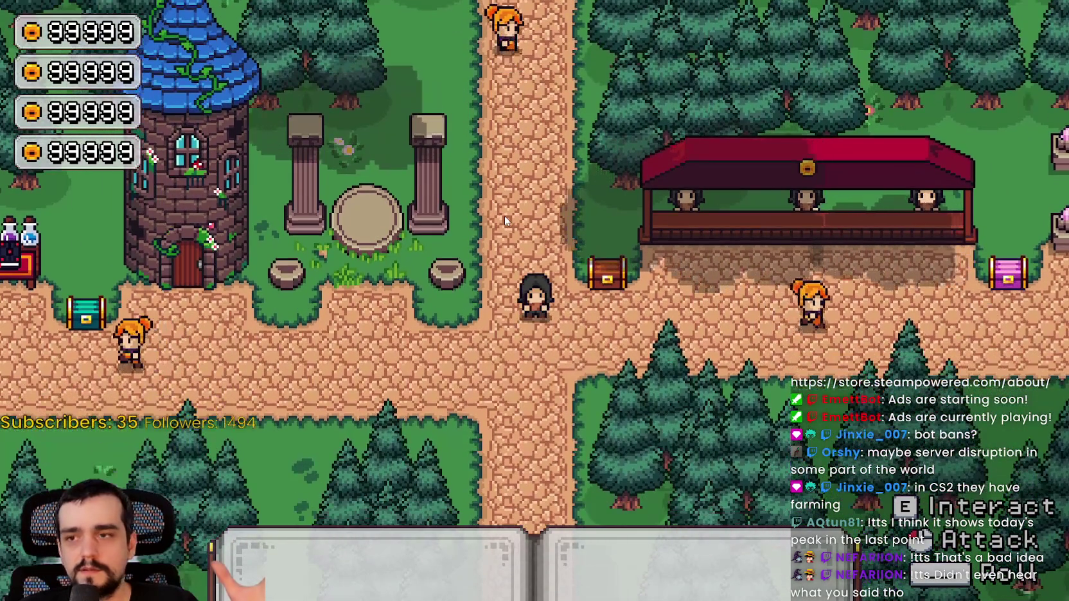
key("s")
key("d")
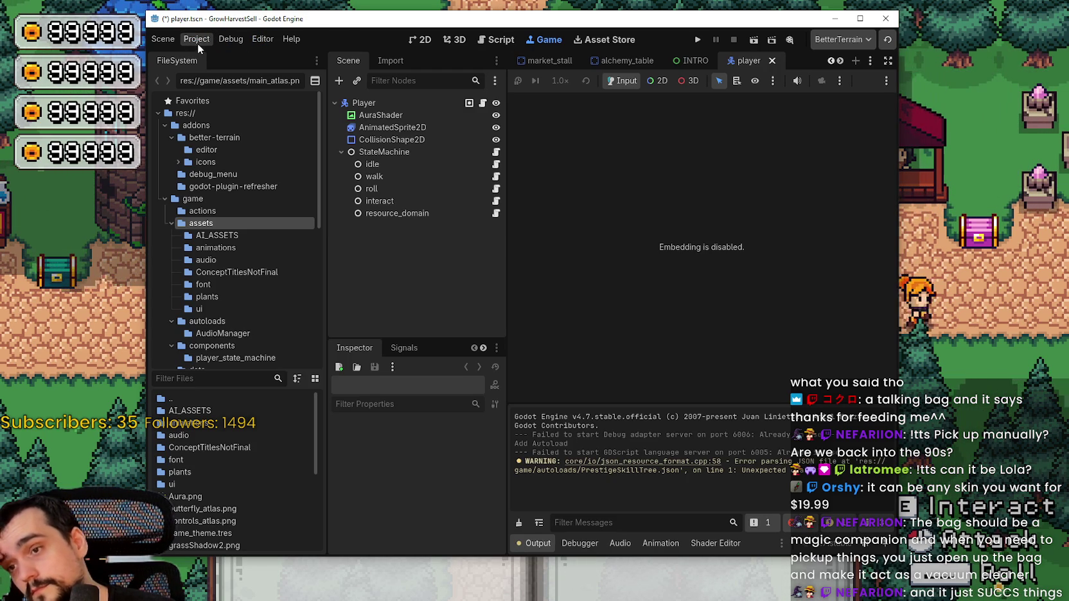
Save player.tscn, run the game and maximize the Harvest Mage title window
left_click(699, 41)
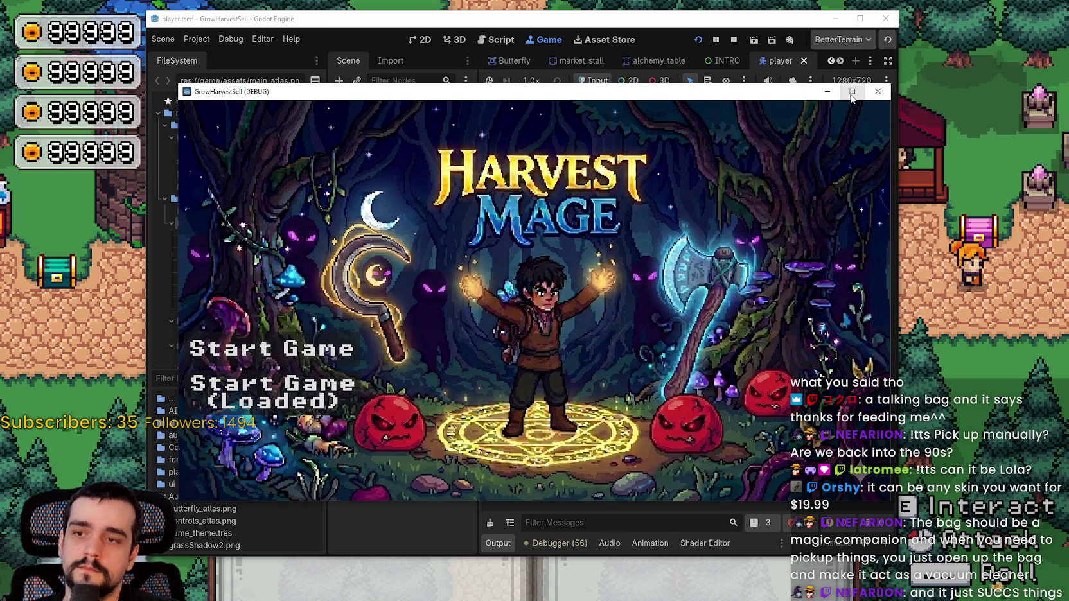
left_click(852, 92)
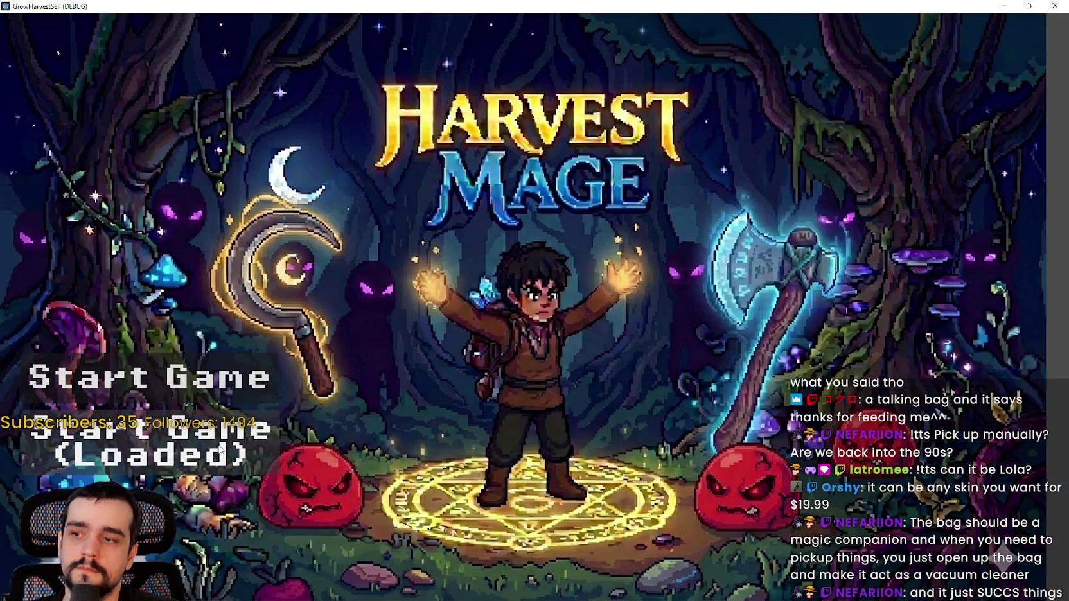
Start from the loaded save and walk the hero up, down-right along the path, then back left to the bag
left_click(218, 465)
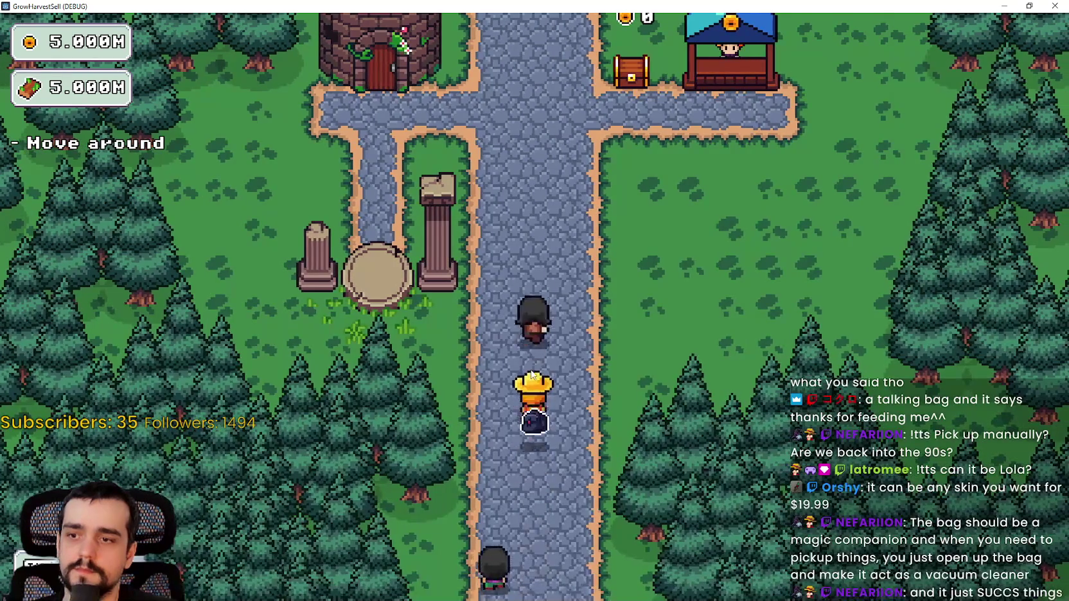
key("w")
key("w")
key("w")
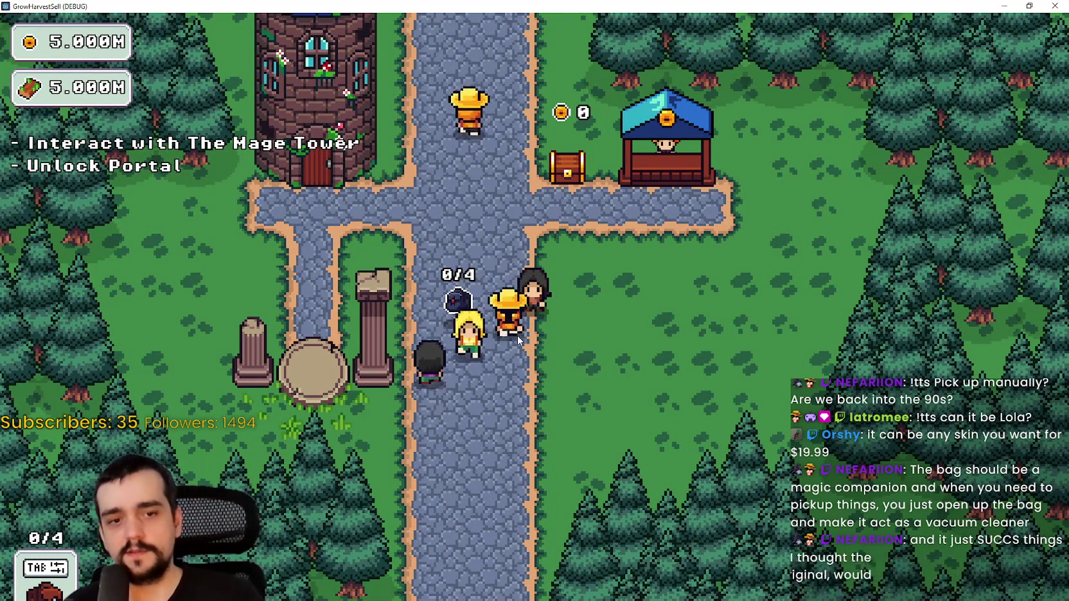
key("w")
key("w")
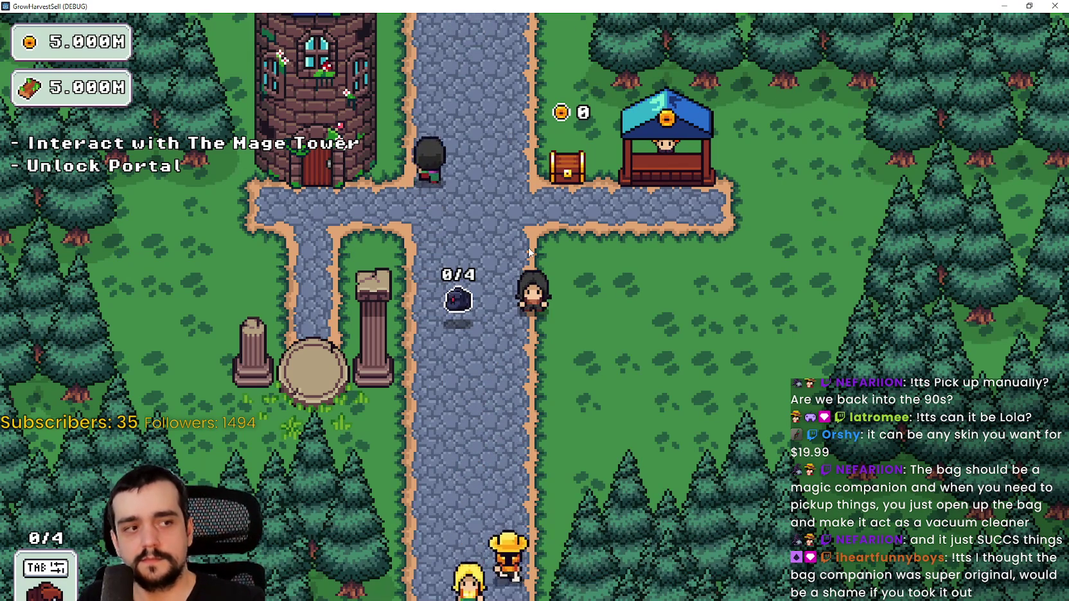
key("s")
key("d")
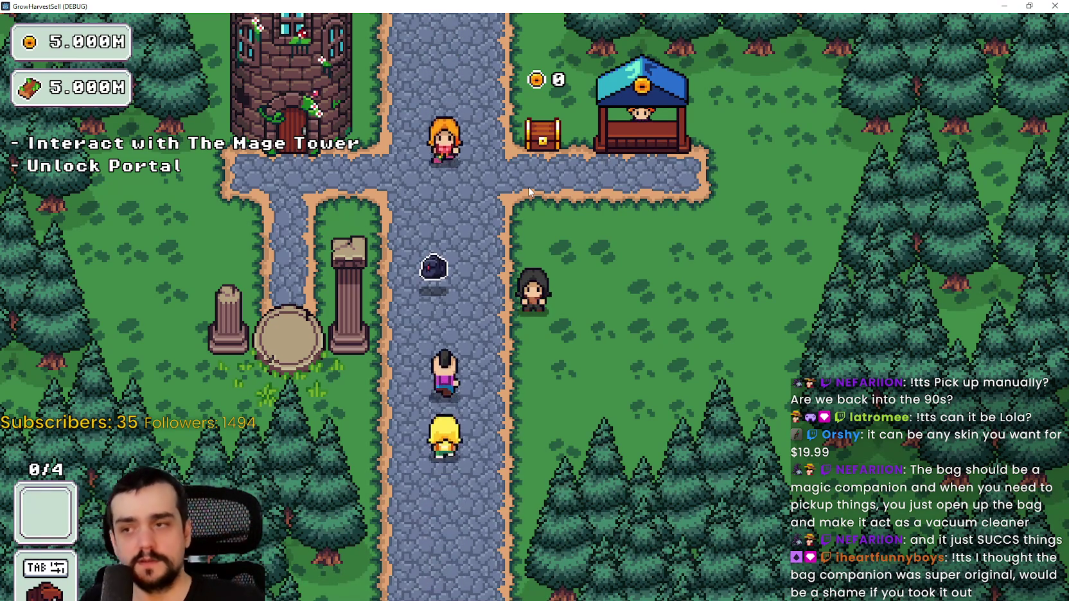
key("d")
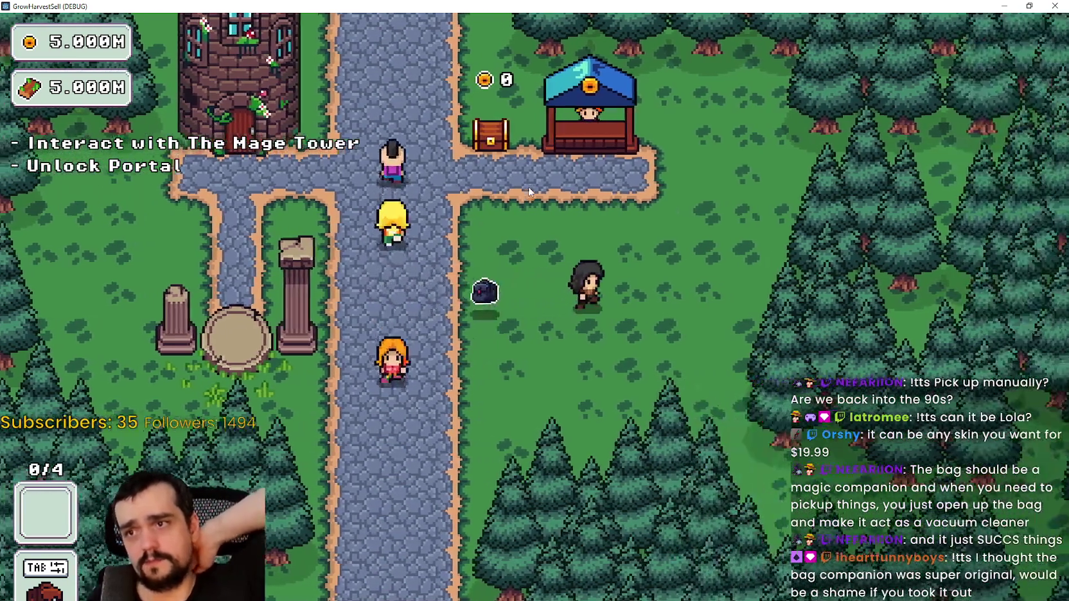
key("a")
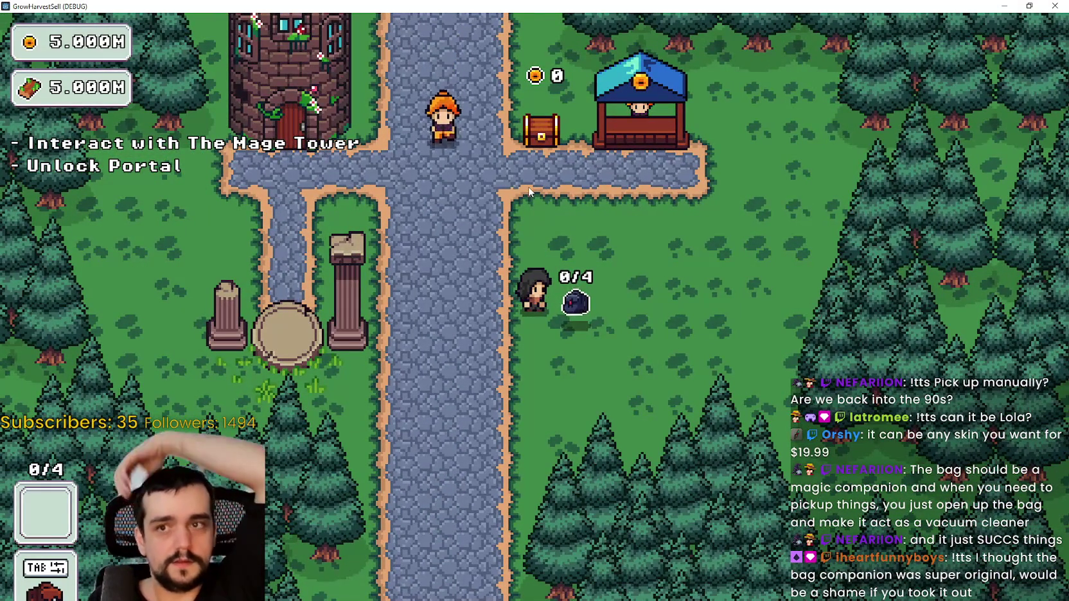
Walk to the Mage Tower and unlock the Portal root node in the Prestige tree
key("a")
key("w")
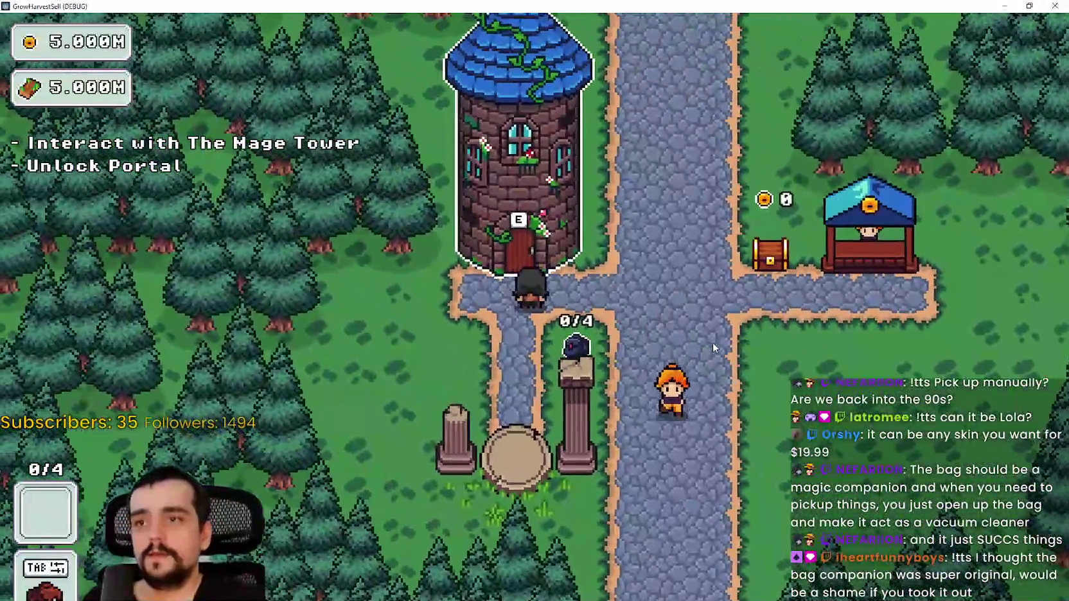
key("e")
left_click(534, 305)
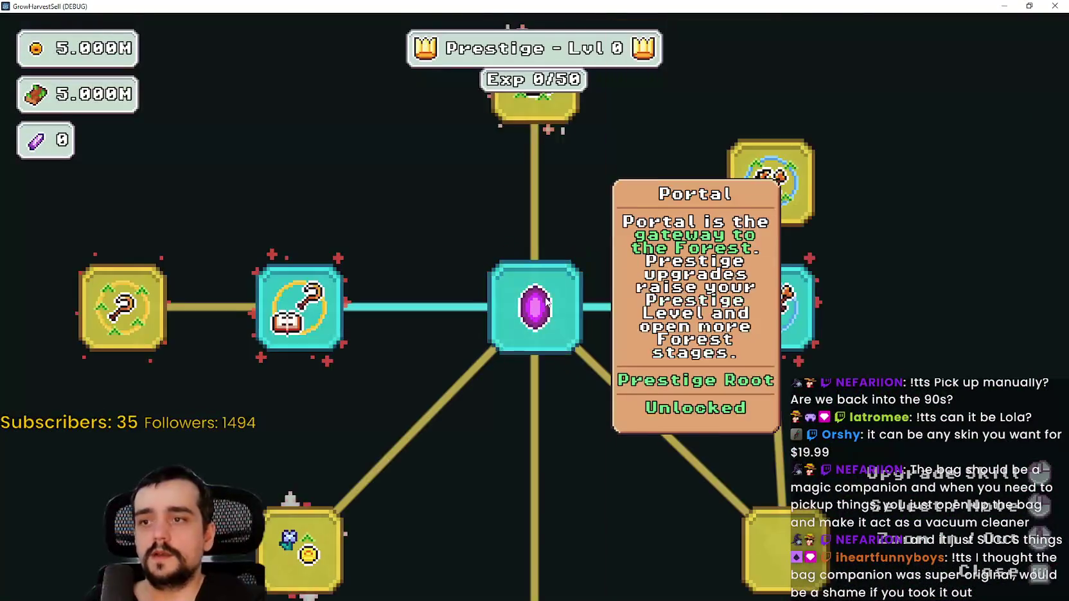
key("Escape")
Travel through the portal to Forest Stage 1 and walk up-left toward the plants
key("s")
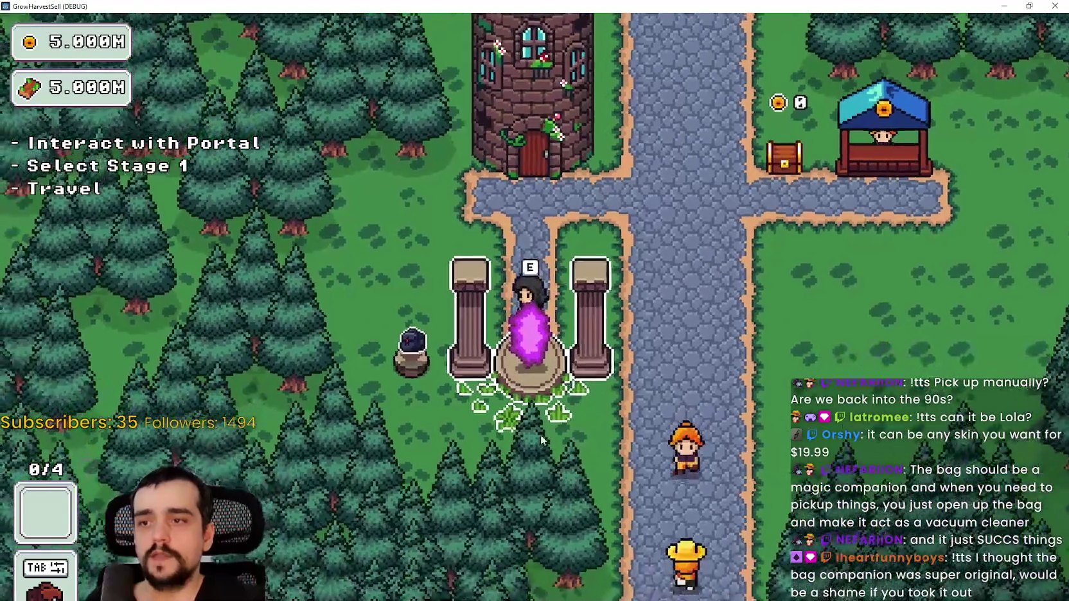
key("e")
key("Return")
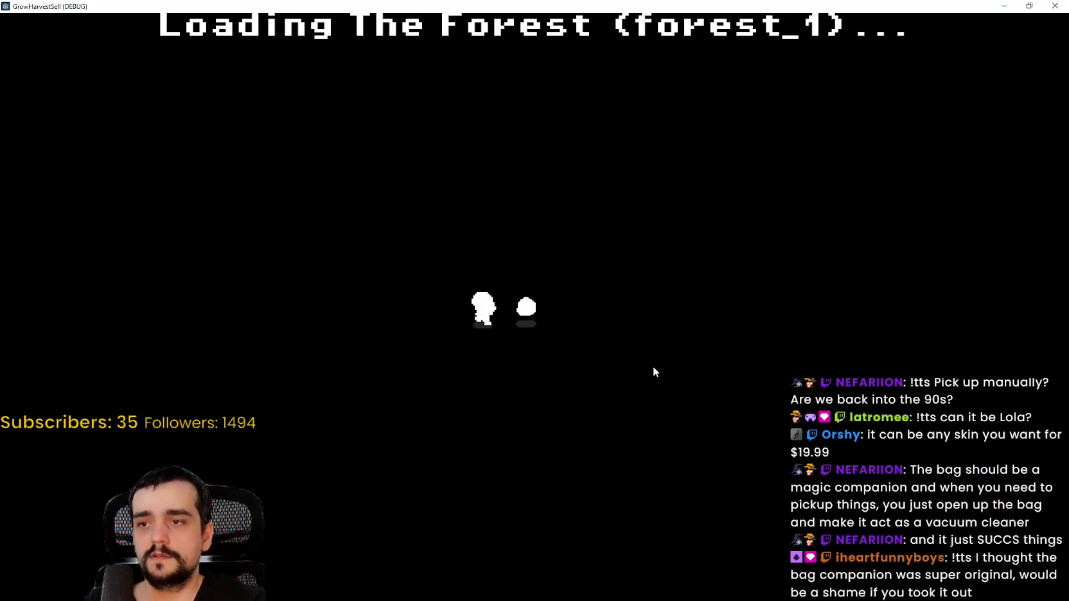
key("a")
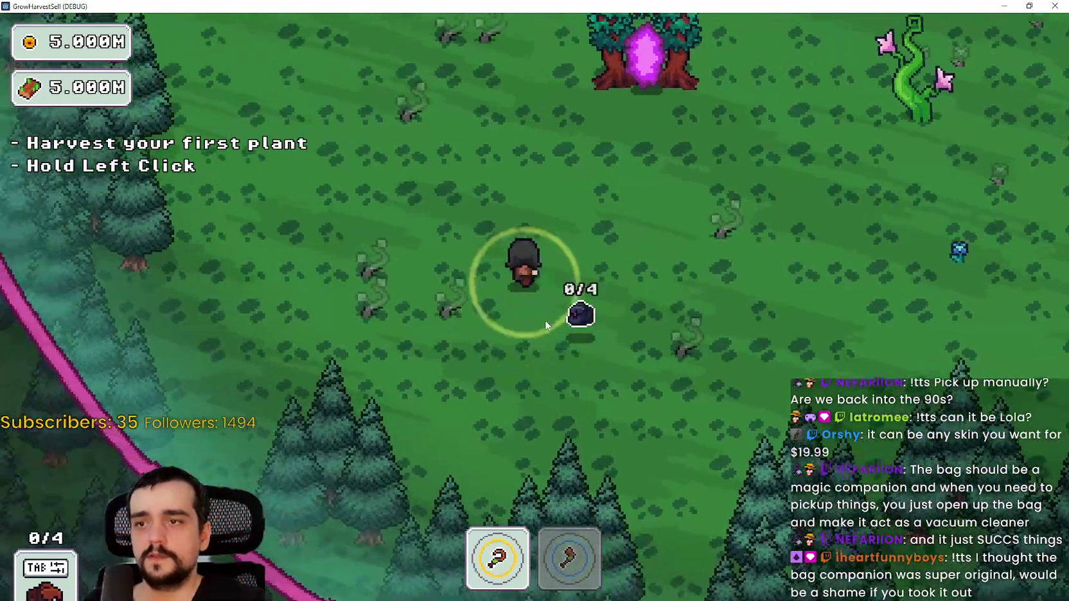
key("d")
key("w")
key("w")
key("a")
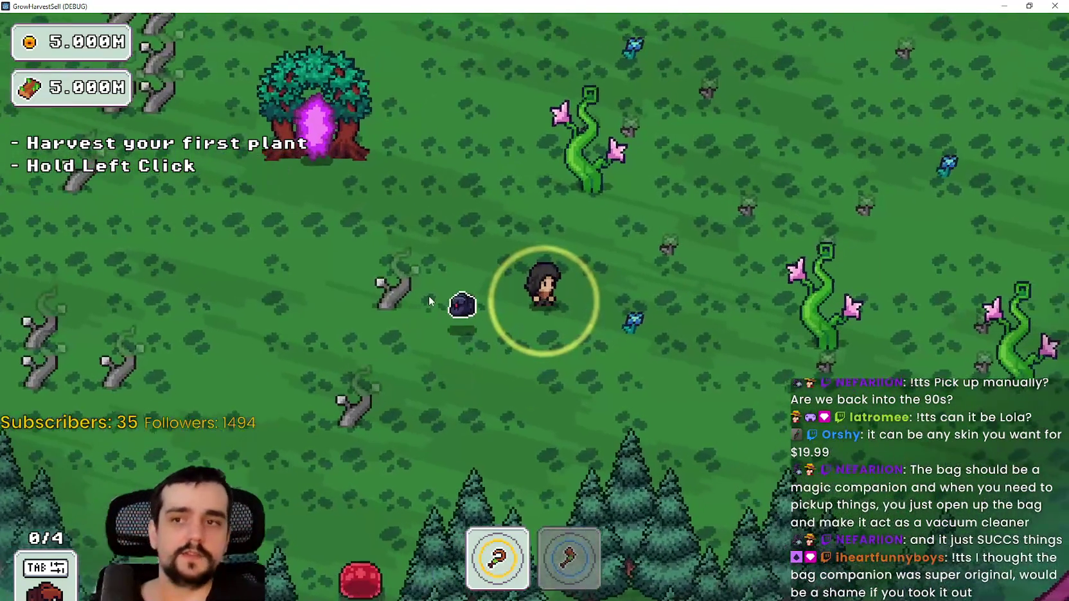
Harvest nearby plants, switching from the axe to the sickle to gather the blue flowers
key("w")
key("2")
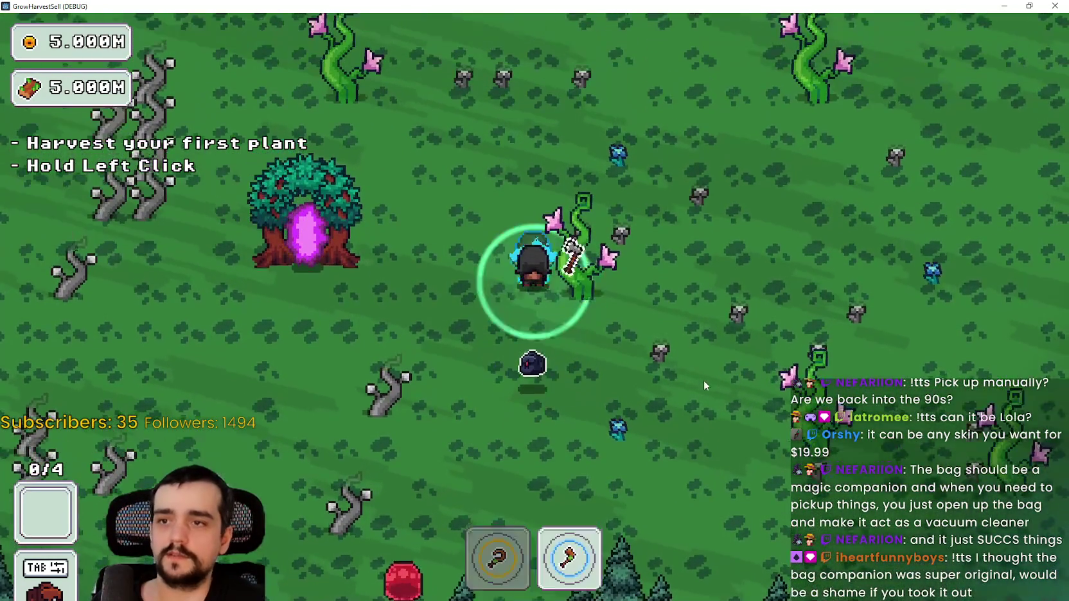
left_click(699, 373)
key("a")
key("w")
key("d")
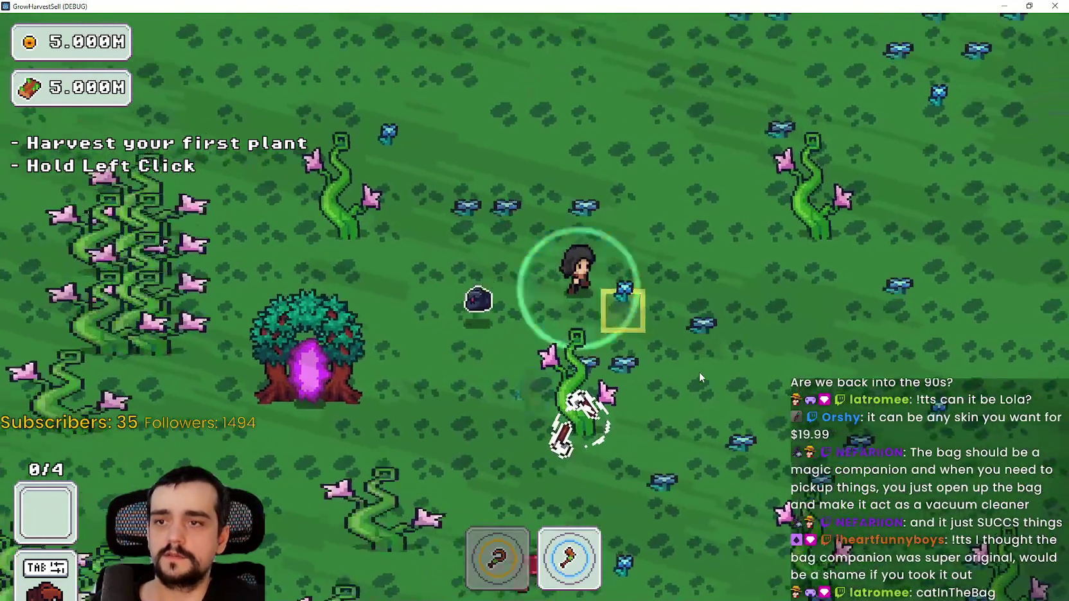
key("1")
key("d")
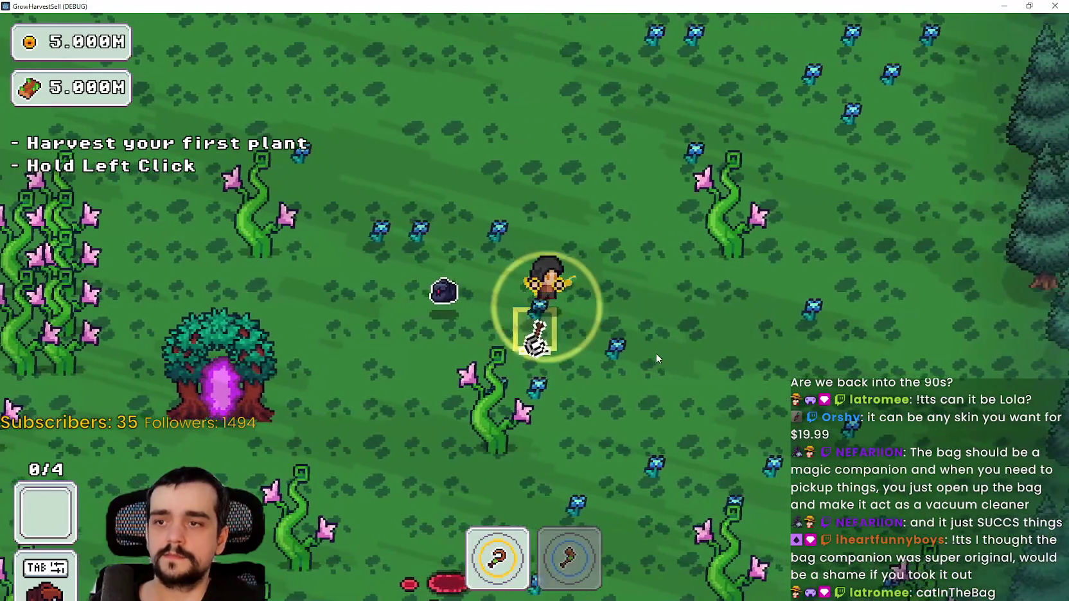
left_click(656, 353)
key("s")
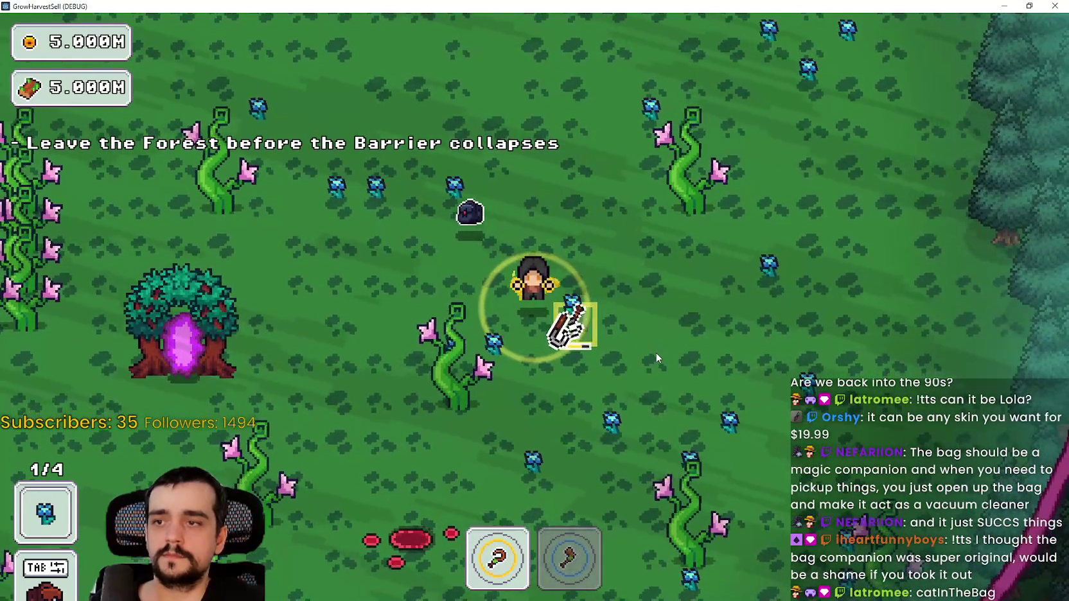
left_click(655, 353)
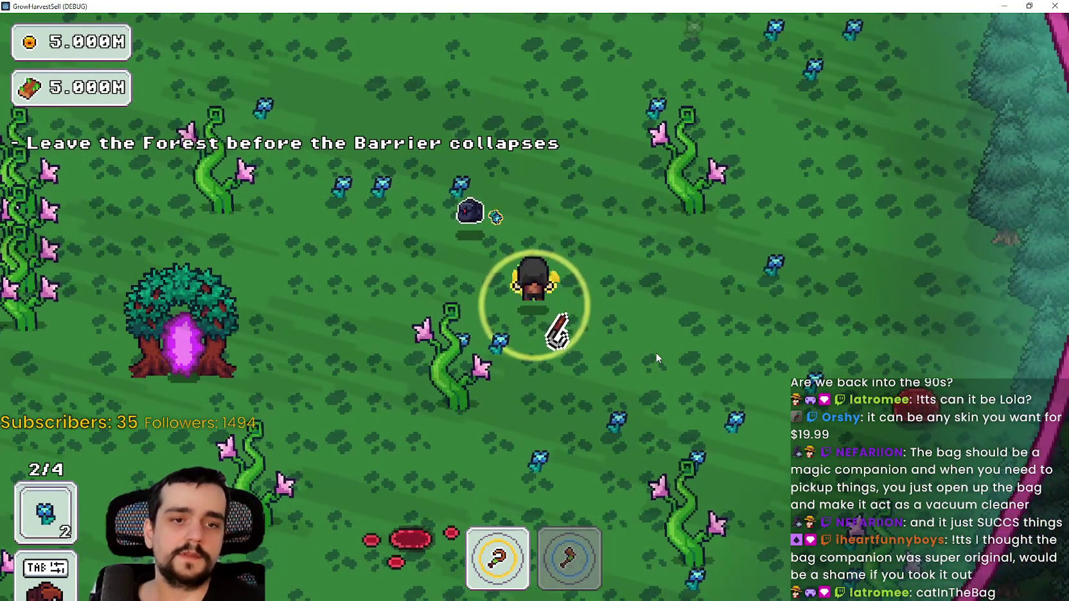
key("w")
key("a")
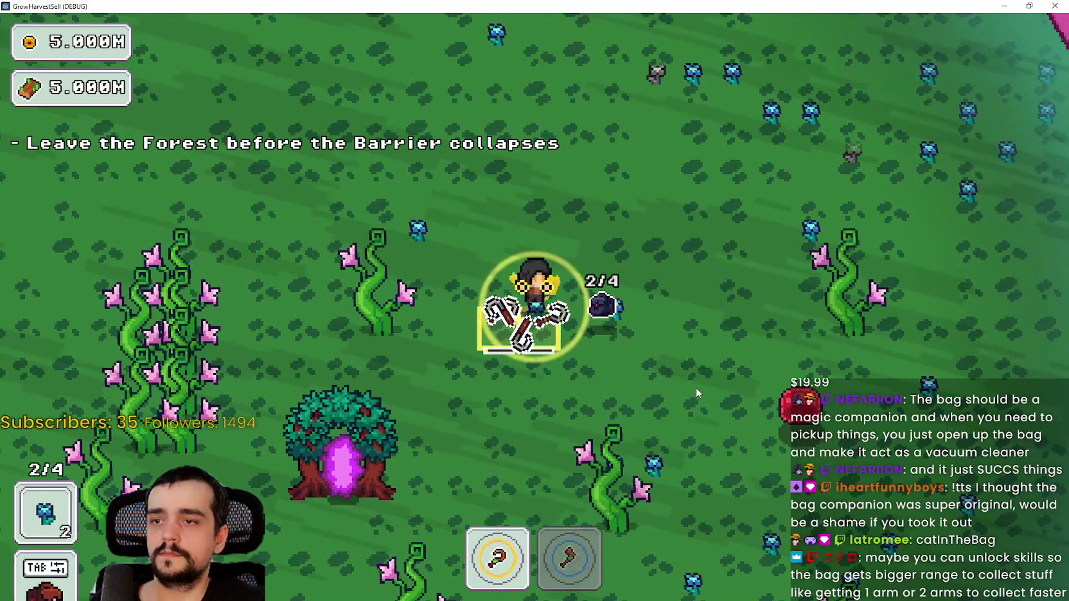
Chop two vines with the axe and exit the forest through the tree portal
key("s")
key("2")
key("s")
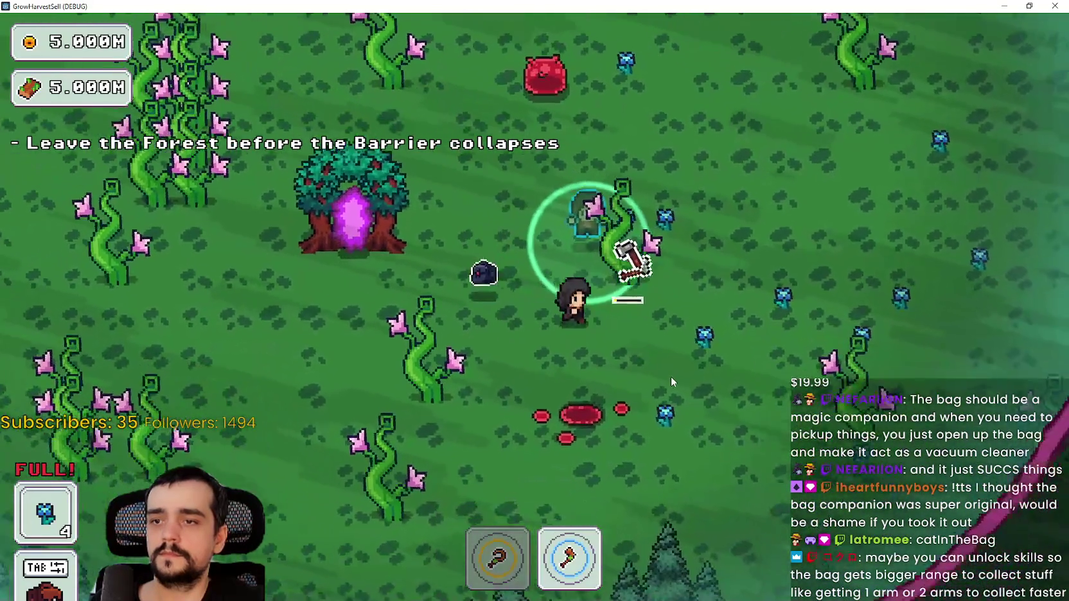
left_click(670, 377)
key("a")
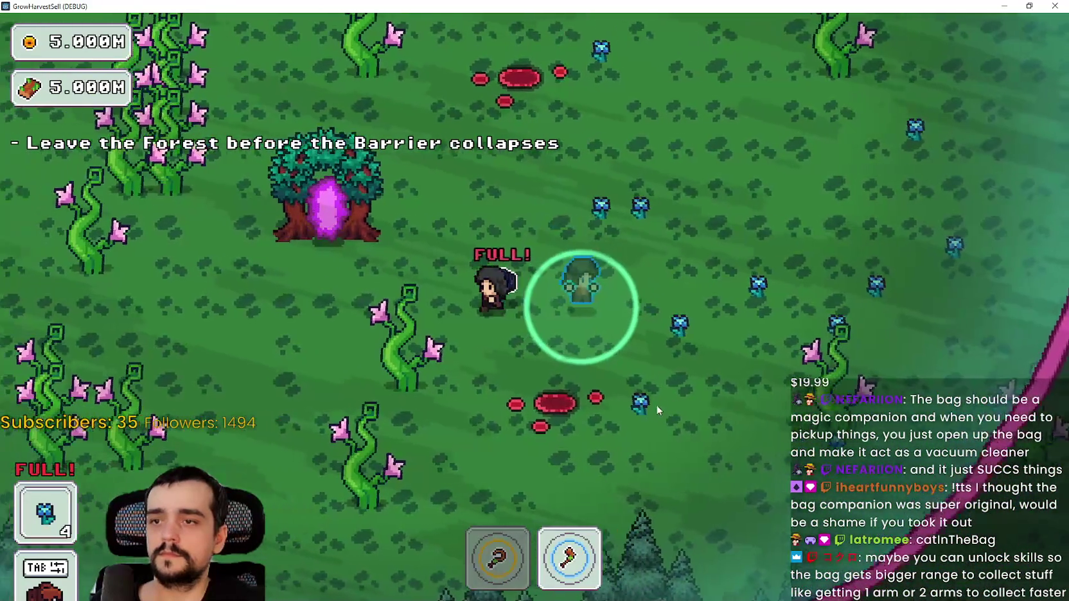
key("s")
left_click(692, 415)
key("w")
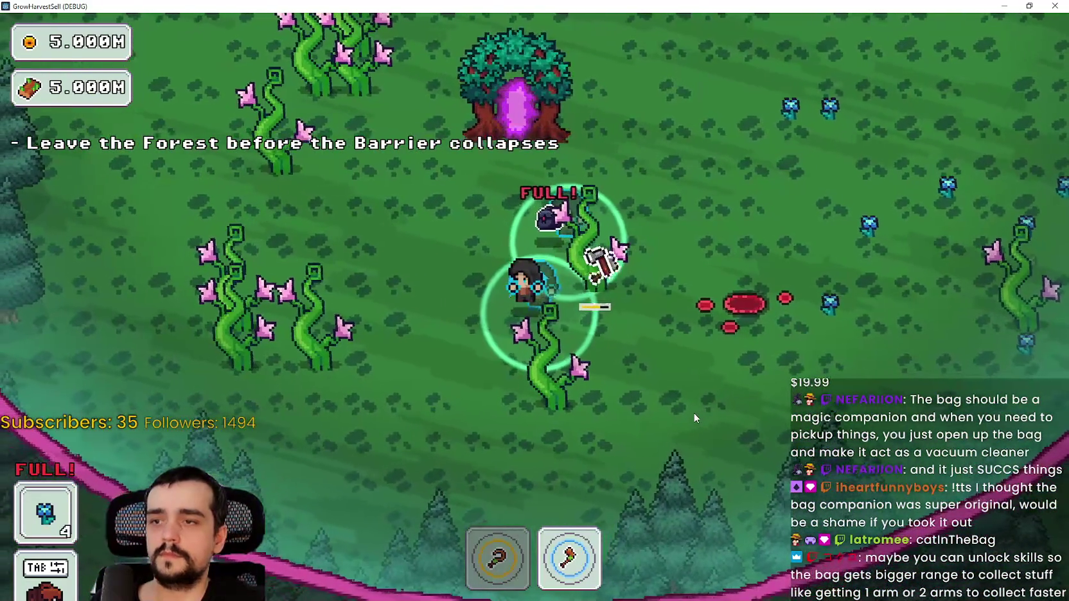
key("w")
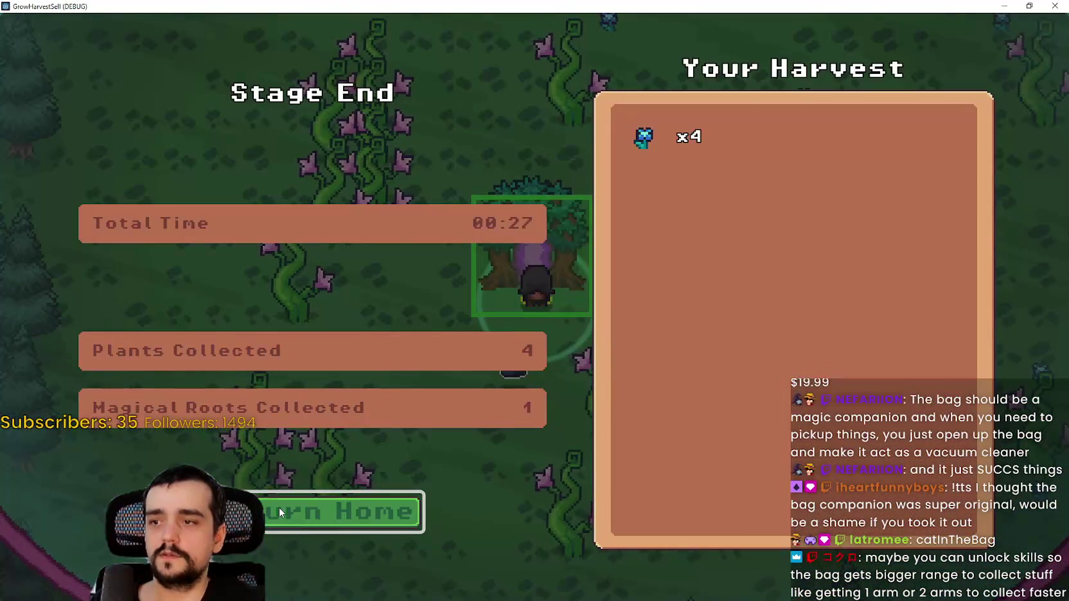
Return home, sell the bag's flowers at the market stall, then head toward the treasure chest
left_click(278, 513)
key("d")
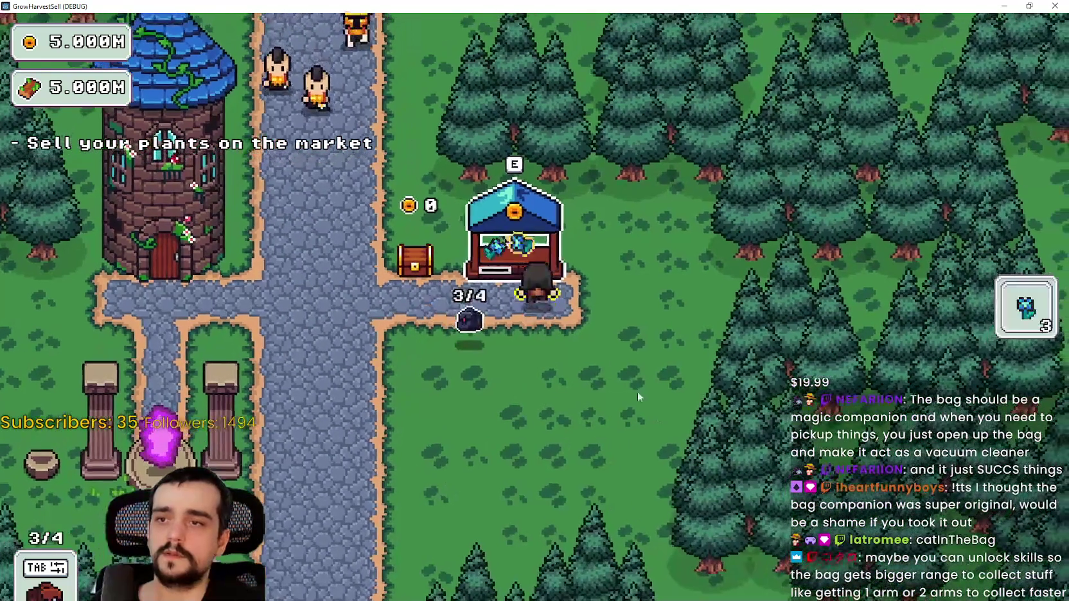
key("s")
key("a")
key("a")
key("w")
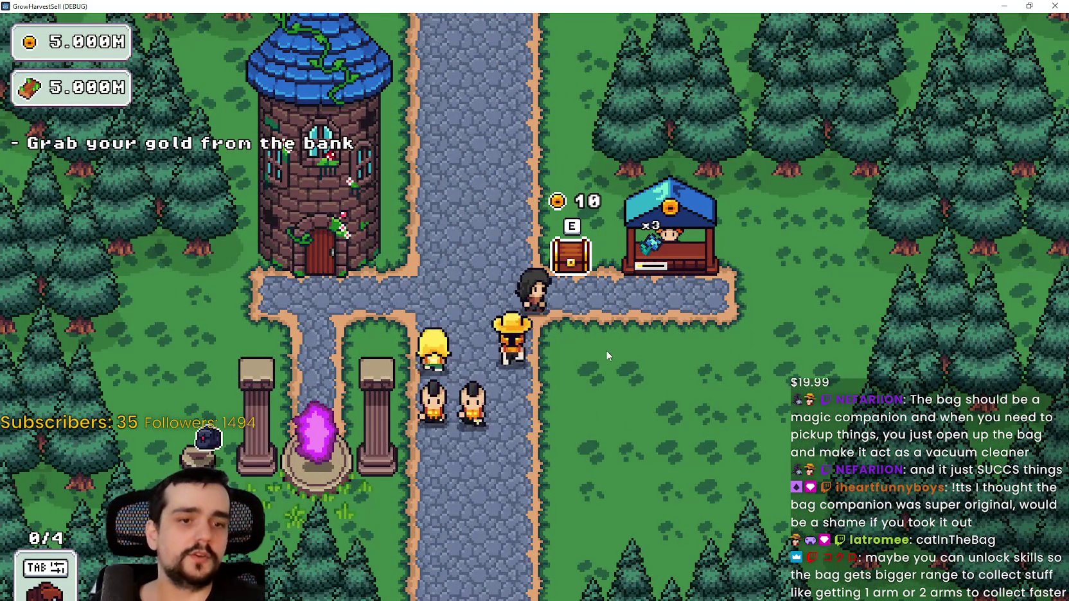
Collect the chest's gold and open the Mage Tower's Prestige tree
key("w")
key("d")
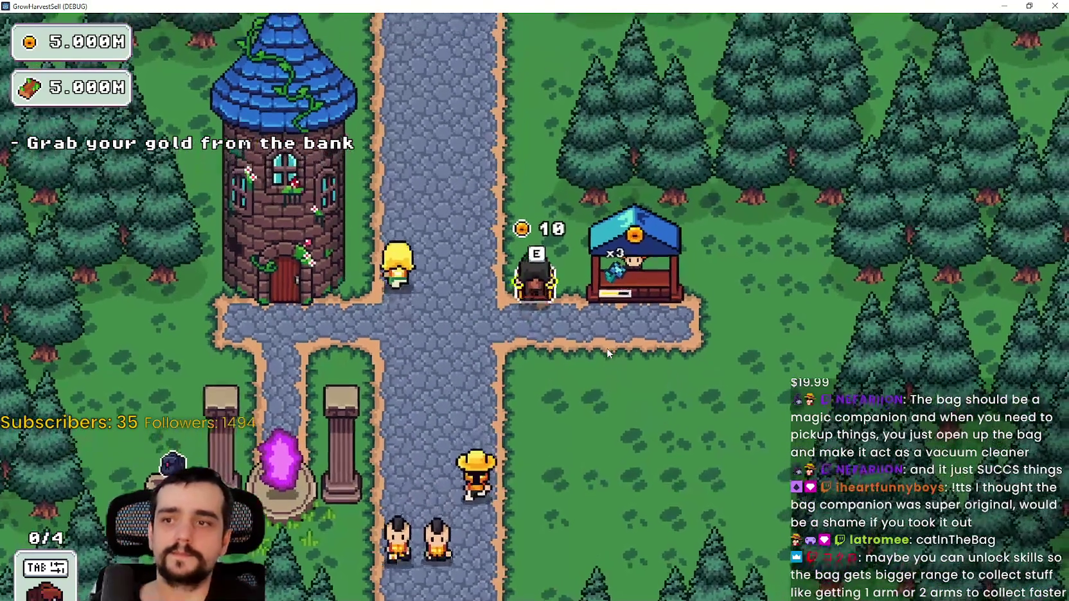
key("e")
key("a")
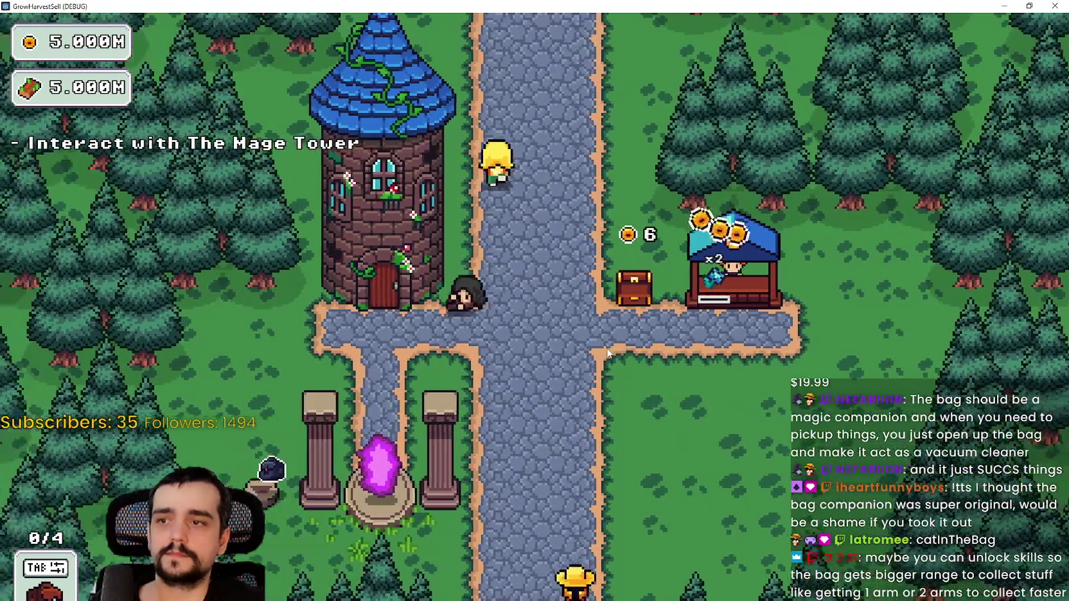
key("e")
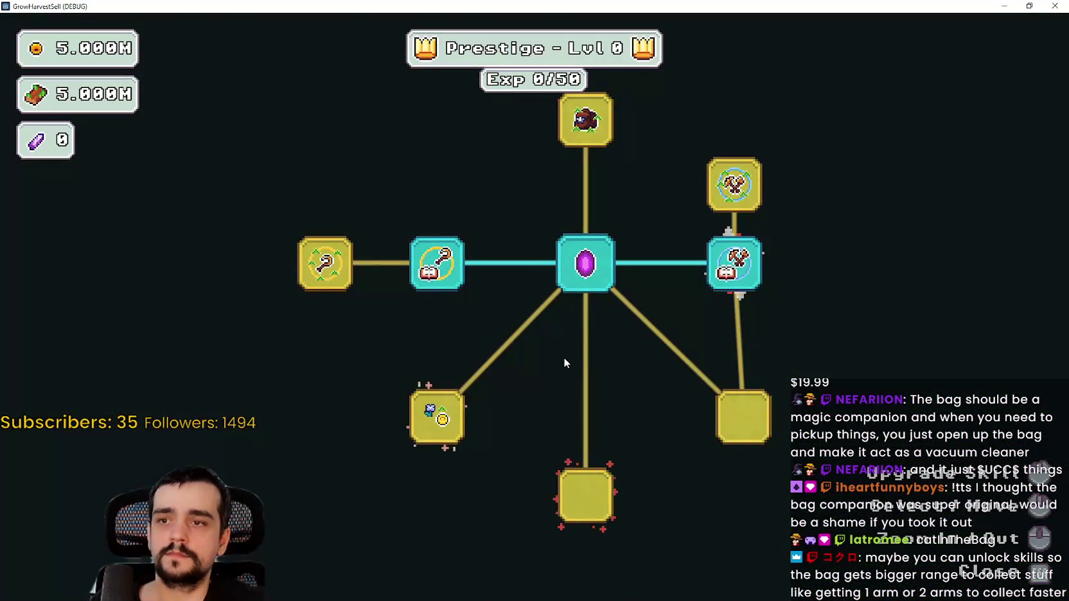
Unlock the top bag node, the left-branch sickle skills and the centre and side nodes
scroll(568, 360, "down", 3)
left_click(548, 190)
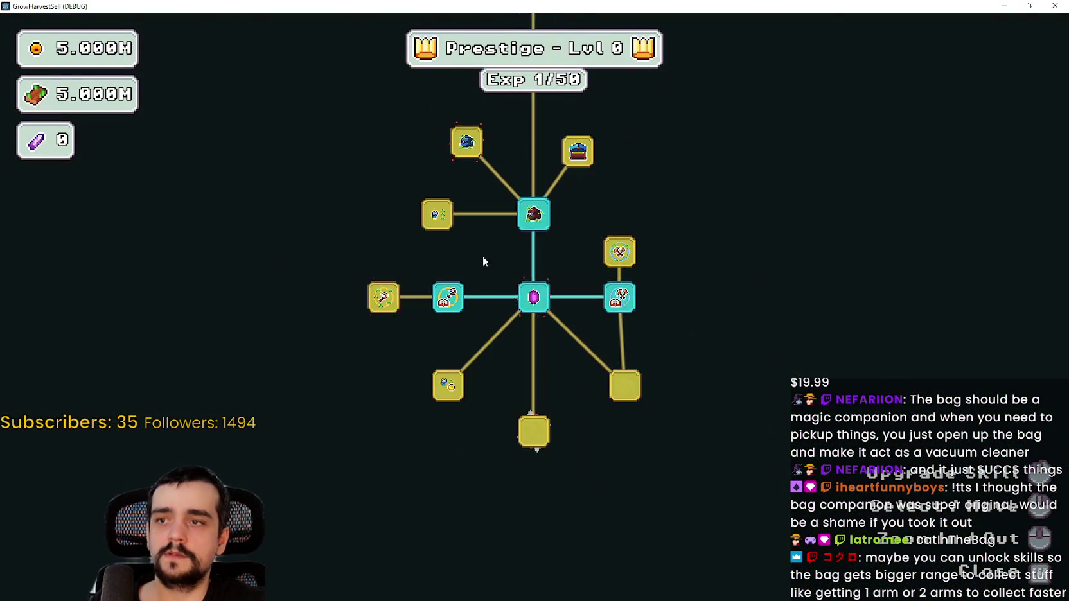
left_click(420, 317)
left_click(421, 277)
left_click(356, 318)
left_click(421, 362)
left_click(572, 318)
left_click(485, 407)
left_click(408, 466)
left_click(657, 318)
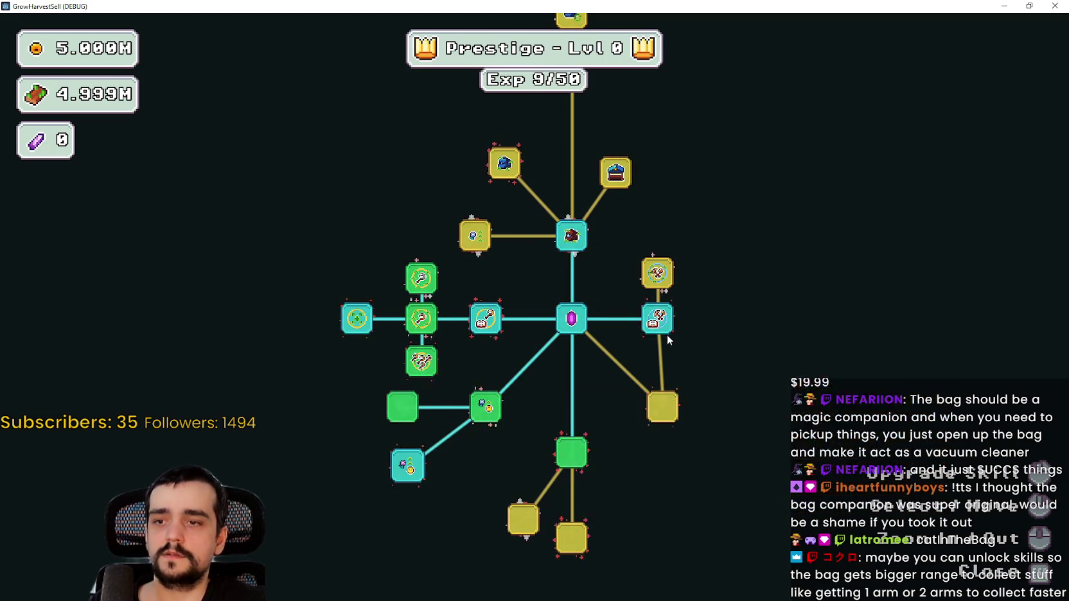
Unlock the Domain Range skills, the lower-right magical roots skills and Item Capacity I
left_click(657, 318)
left_click(658, 273)
left_click(743, 257)
left_click(743, 296)
left_click(743, 337)
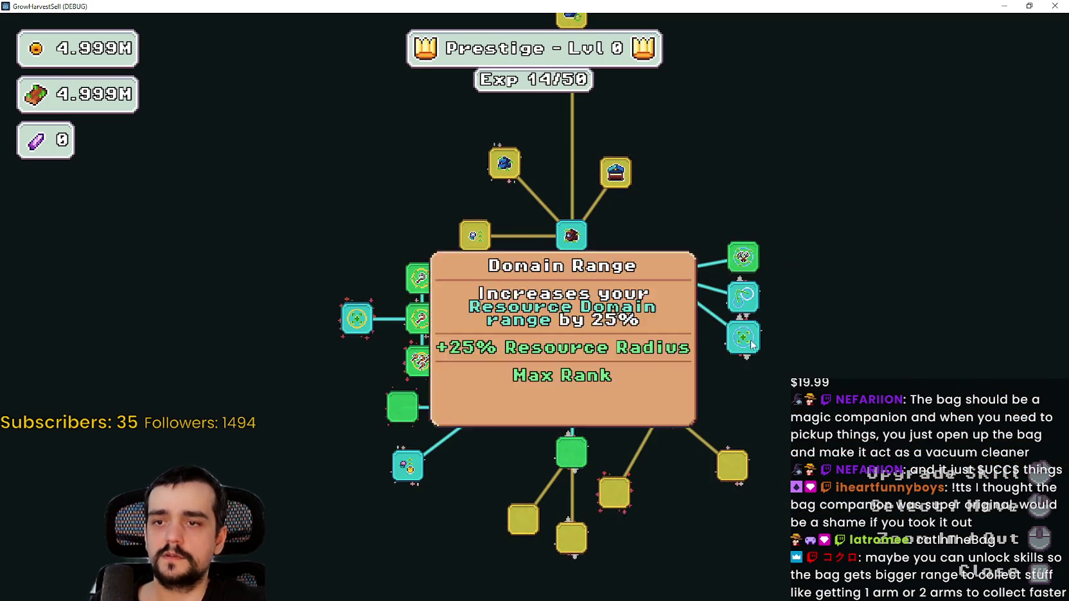
left_click(732, 466)
left_click(615, 494)
left_click(676, 522)
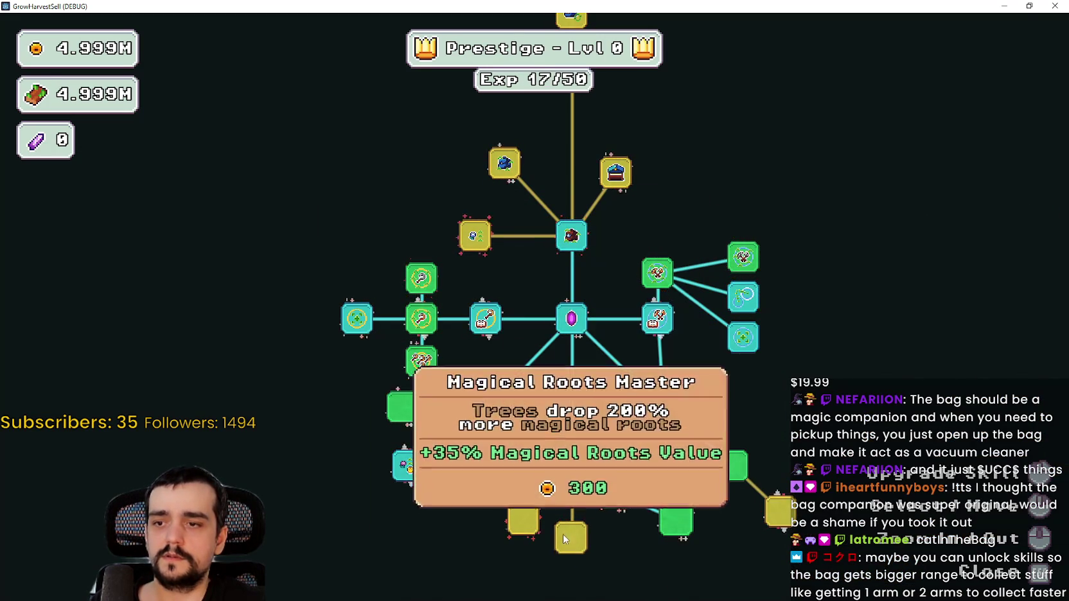
left_click(564, 538)
left_click(523, 521)
left_click(499, 310)
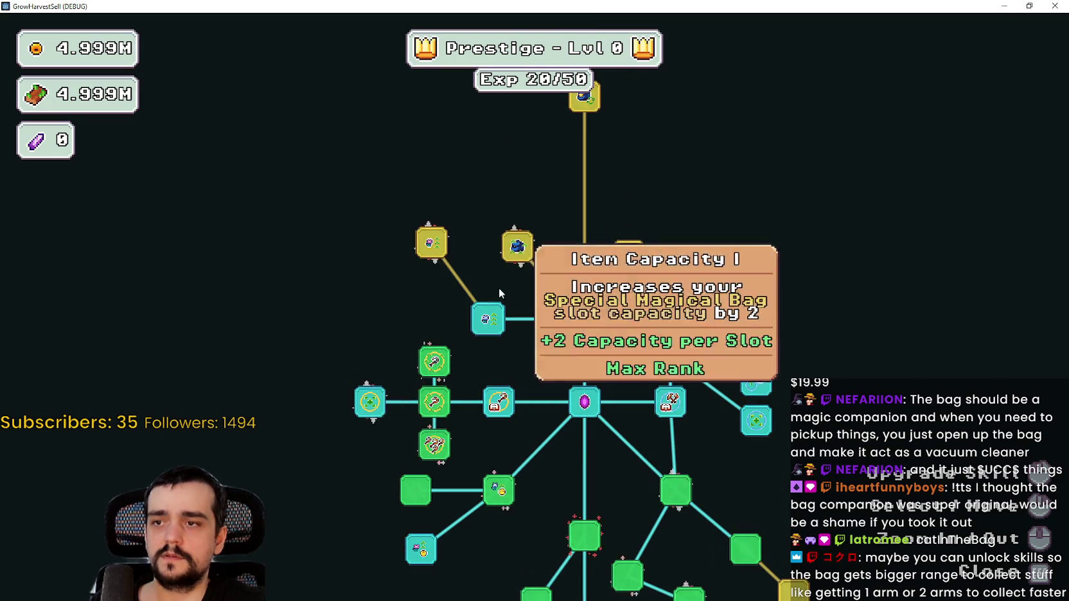
Buy the bag nodes, Item Capacity II, Market Stall I–III, Market Speed, Chest Speed and Expedition Demand
left_click(518, 246)
left_click(469, 203)
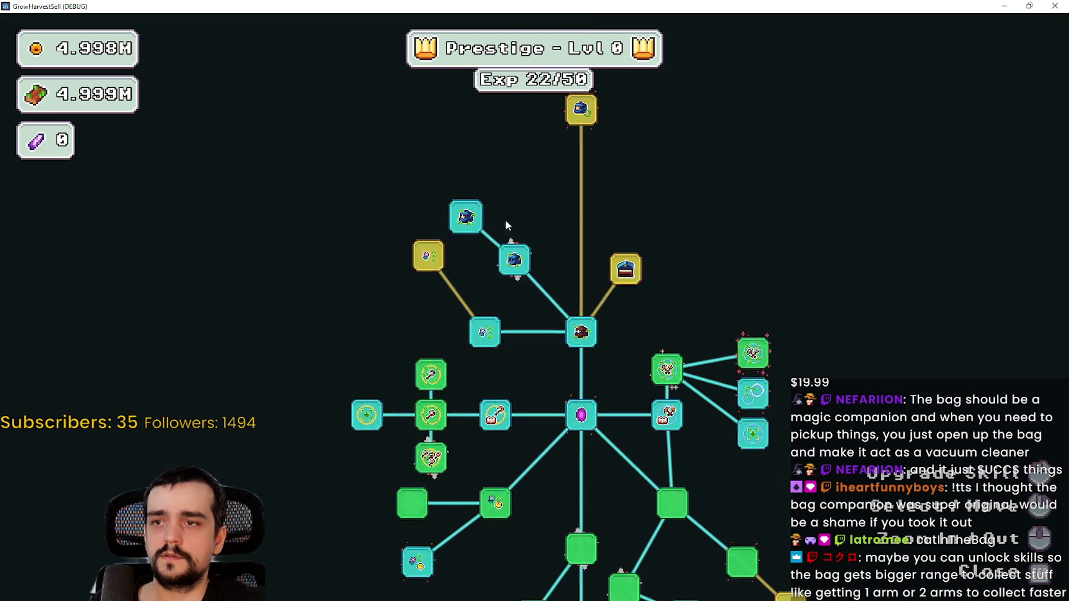
left_click(437, 314)
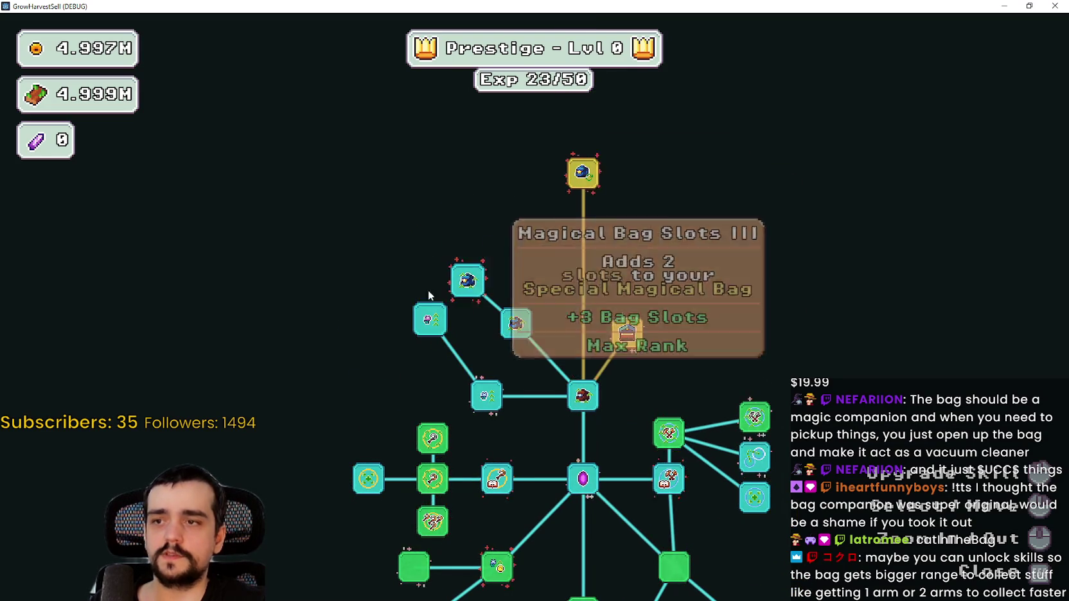
left_click(627, 333)
left_click(707, 263)
left_click(698, 334)
left_click(704, 219)
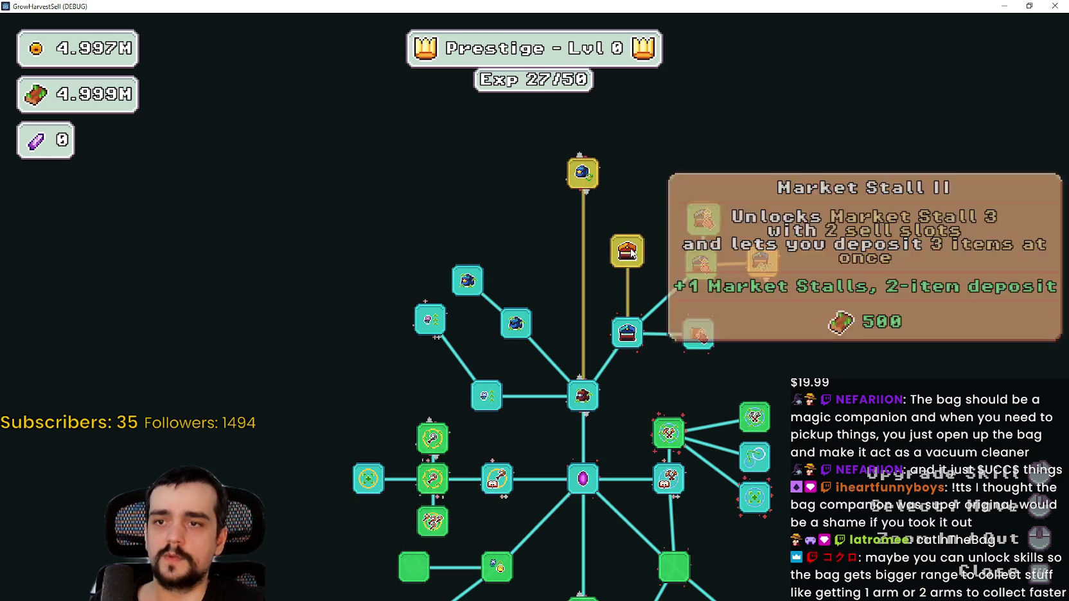
left_click(628, 251)
left_click(762, 261)
left_click(628, 172)
left_click(583, 173)
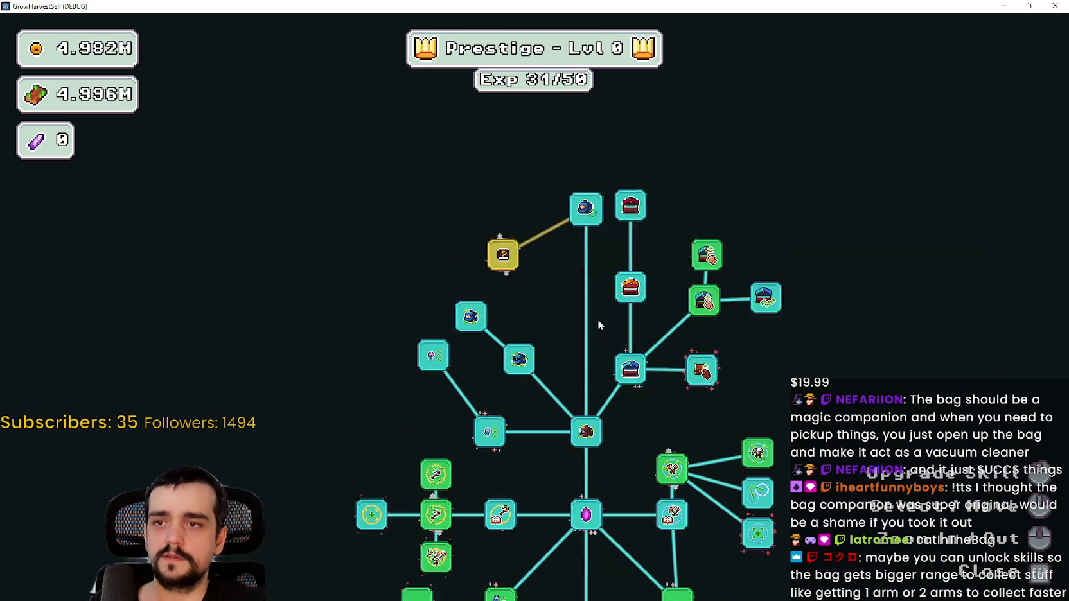
Buy the Magical Book skill and close the skill tree to return to the village
scroll(604, 257, "up", 2)
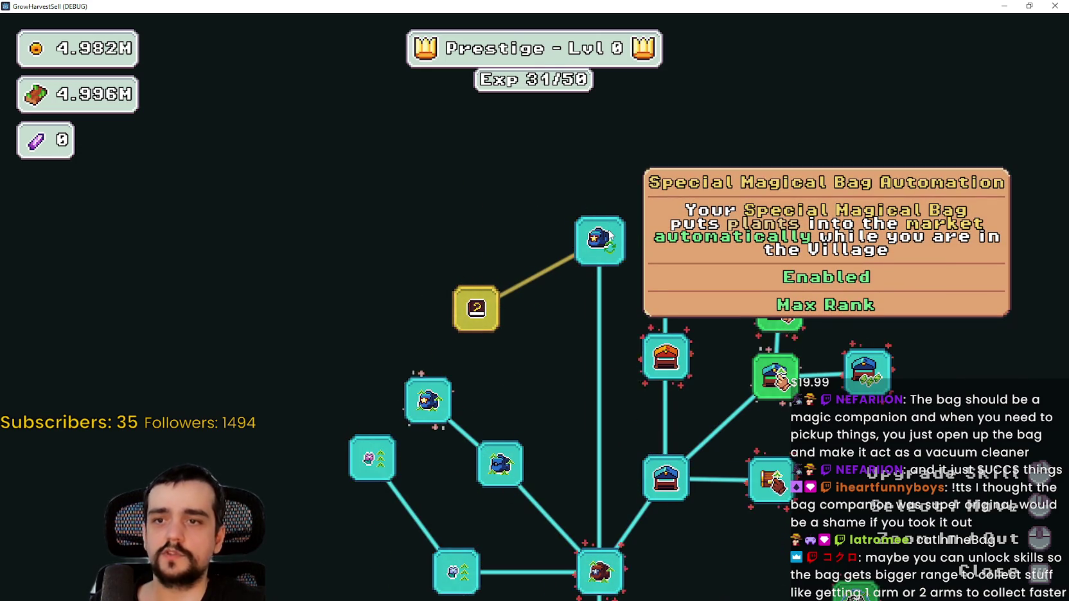
left_click(476, 309)
scroll(488, 305, "down", 3)
scroll(537, 248, "up", 1)
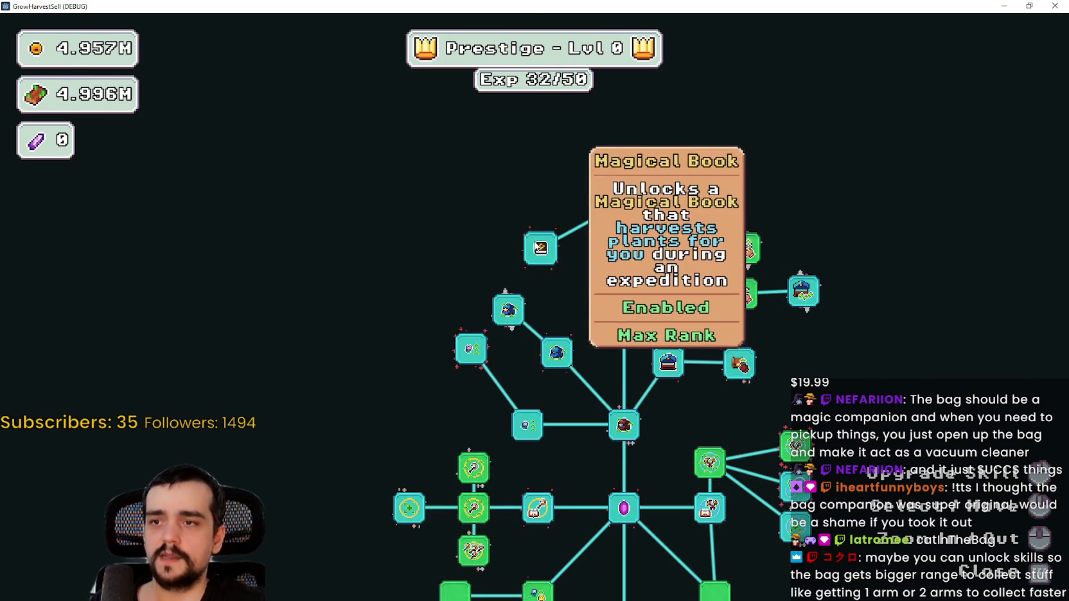
key("Tab")
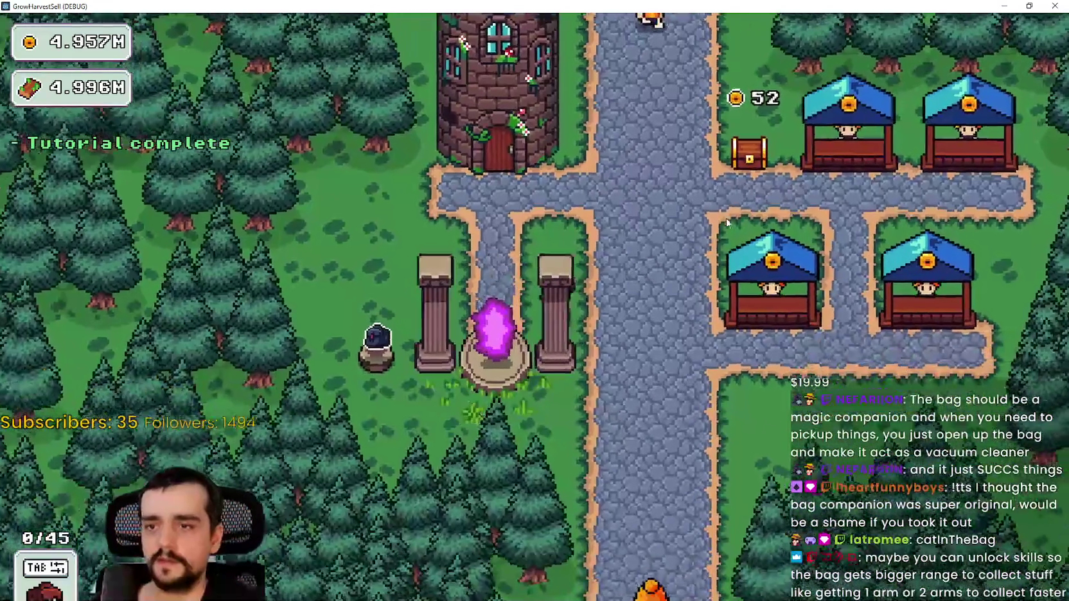
Walk to the portal pillars and travel to The Forest stage
key("a")
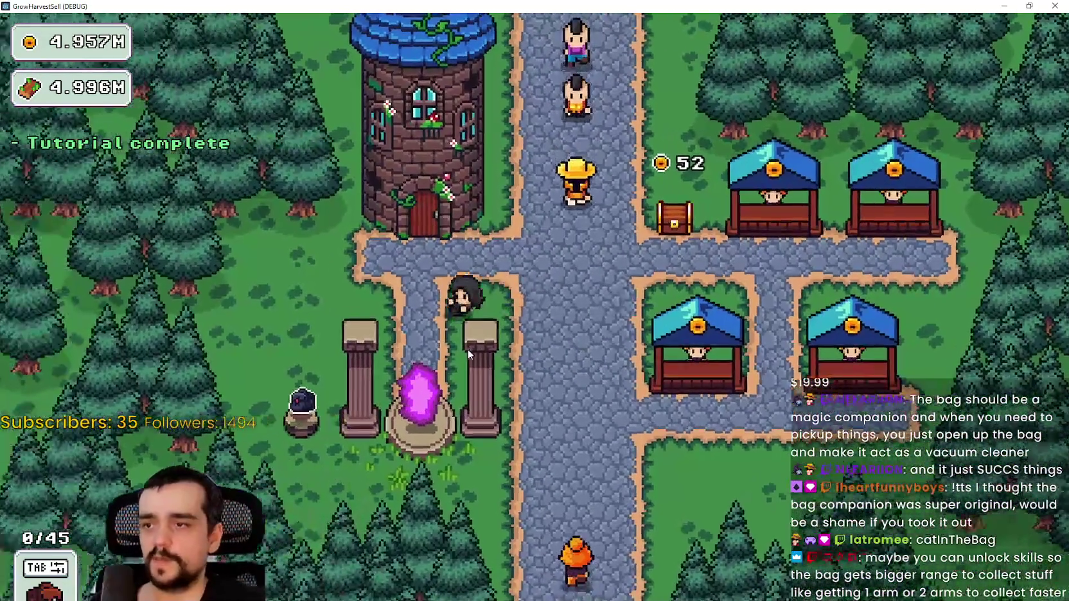
key("e")
left_click(325, 381)
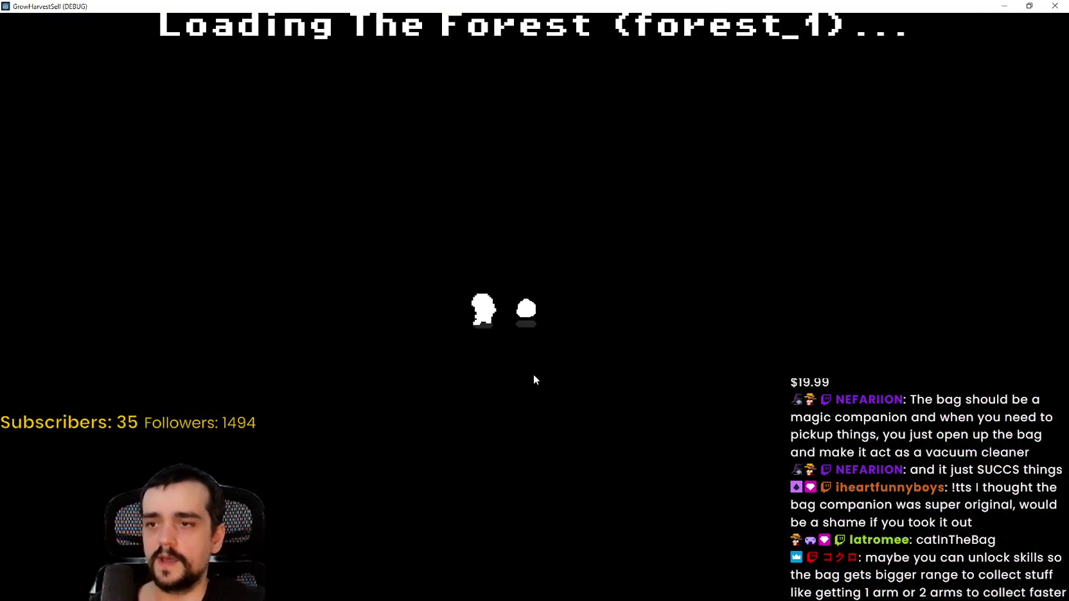
key("d")
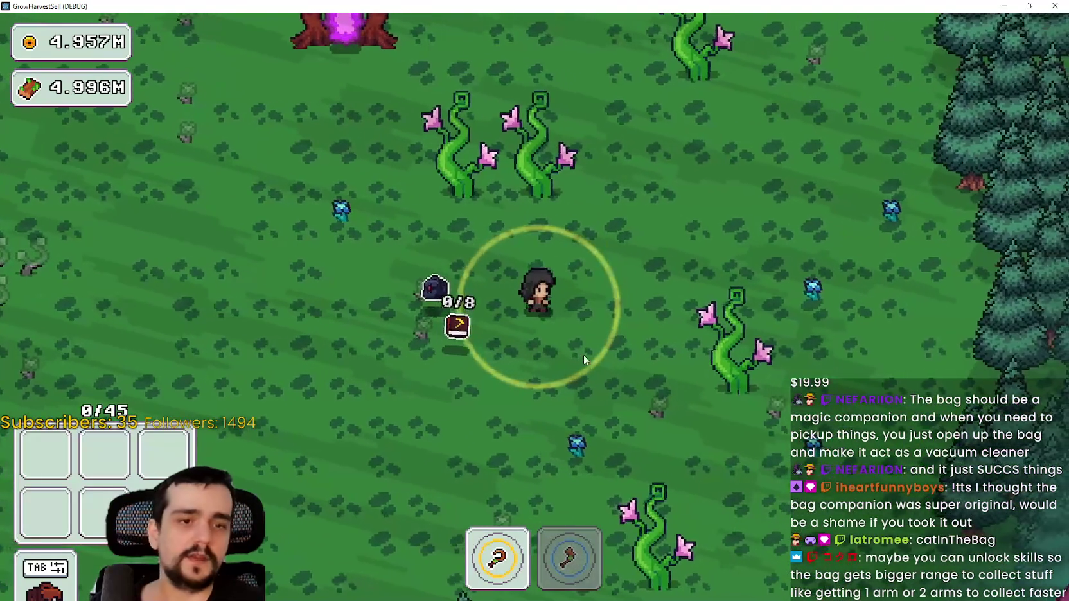
Walk through the forest clearing harvesting blue flowers
key("d")
key("w")
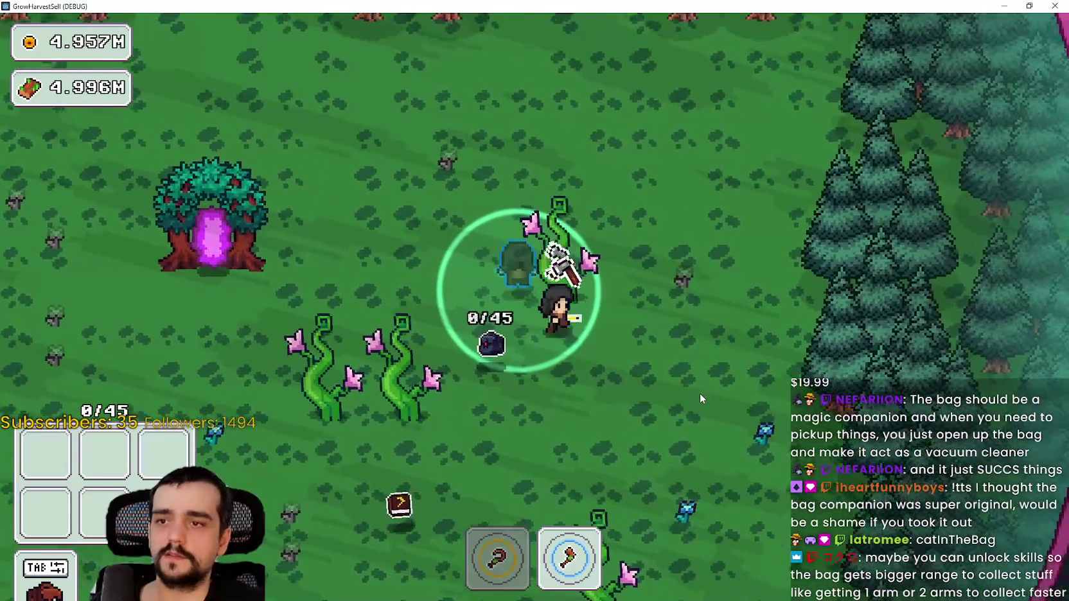
key("d")
key("s")
key("1")
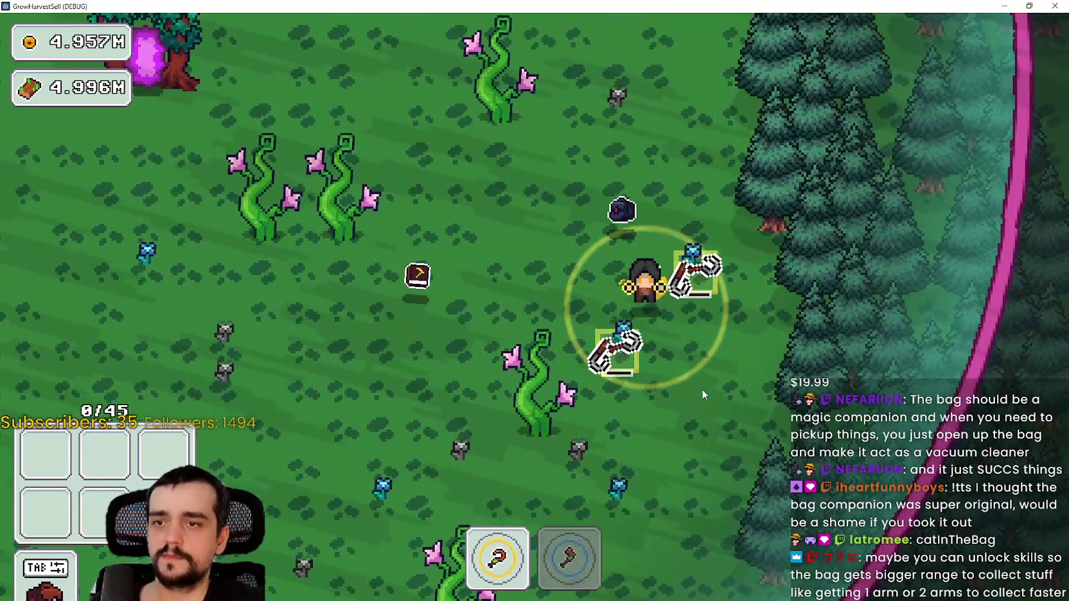
key("s")
key("a")
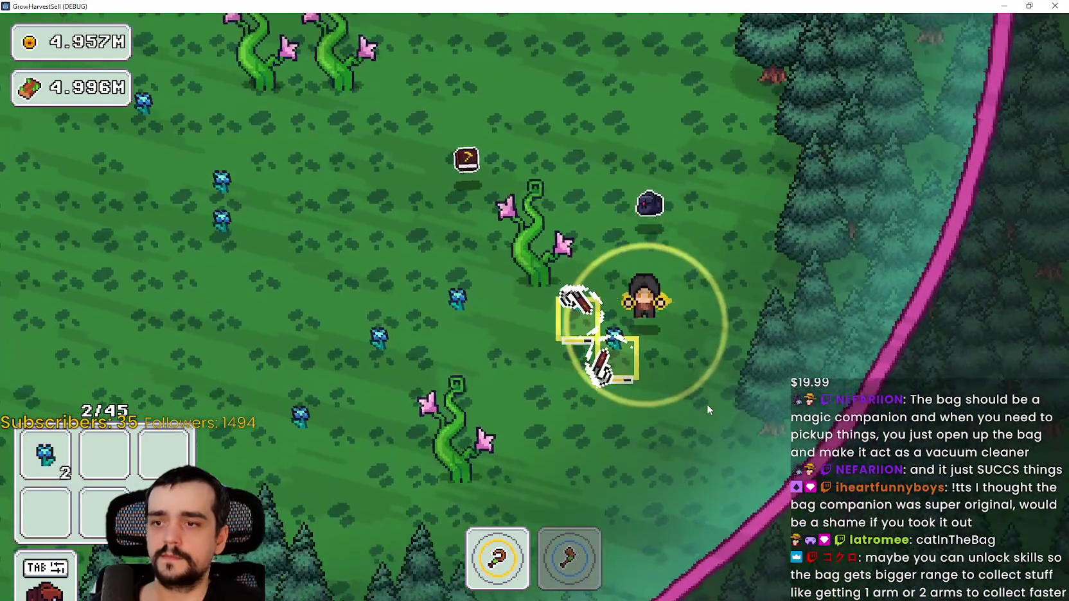
key("a")
key("s")
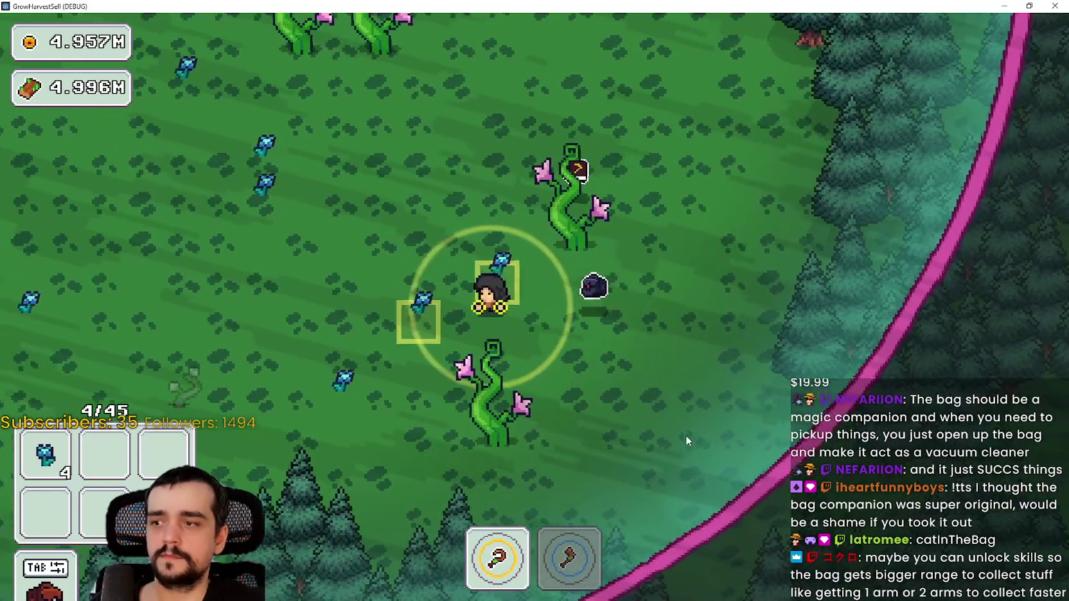
key("a")
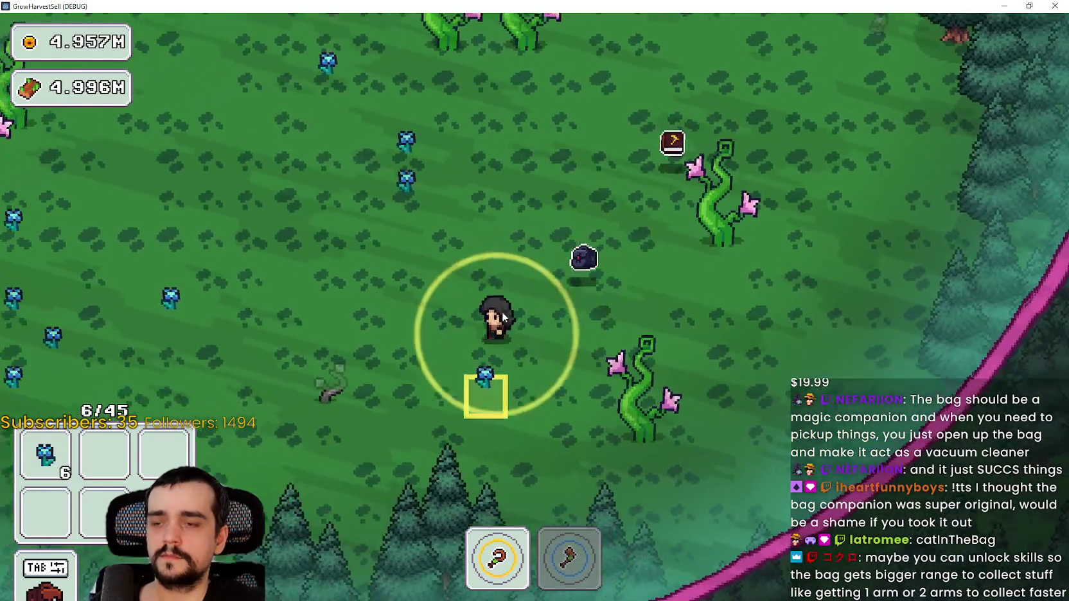
key("a")
key("s")
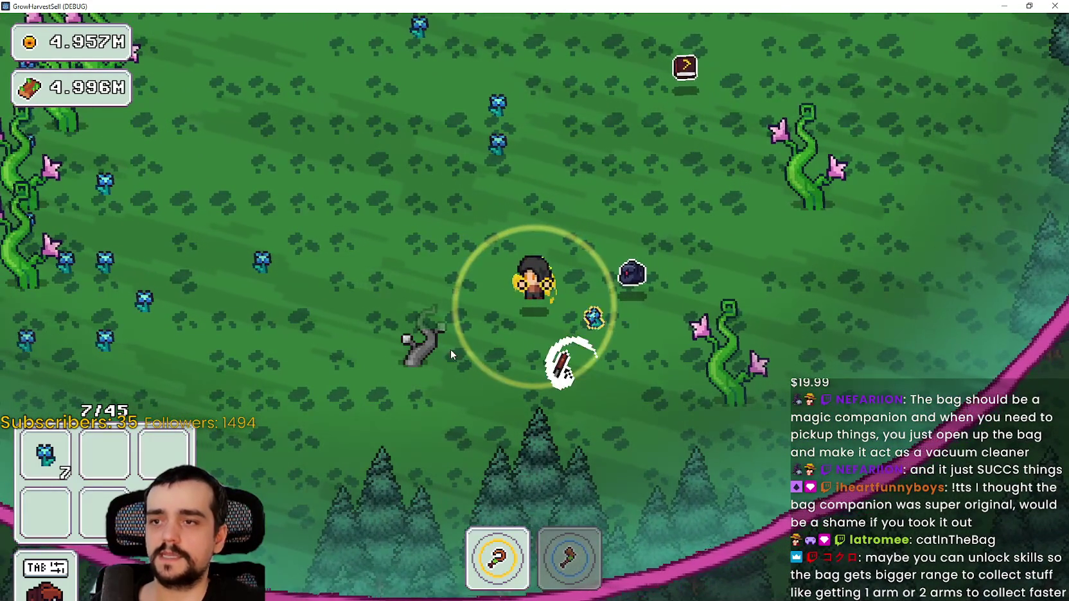
Attack the red slime while crossing the forest toward the tree portal
key("a")
key("w")
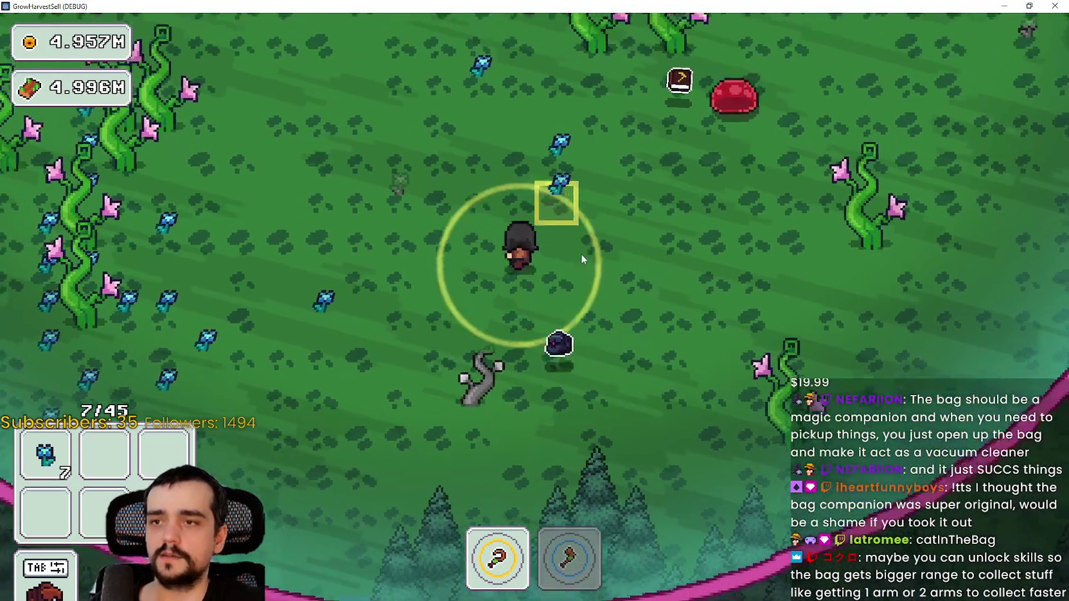
key("w")
key("a")
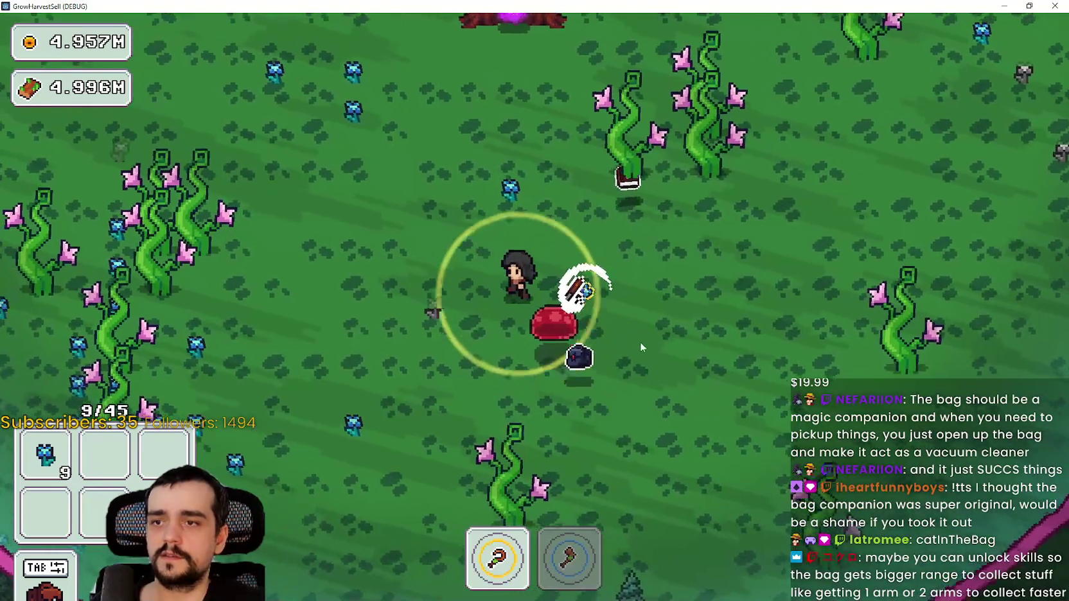
key("w")
key("a")
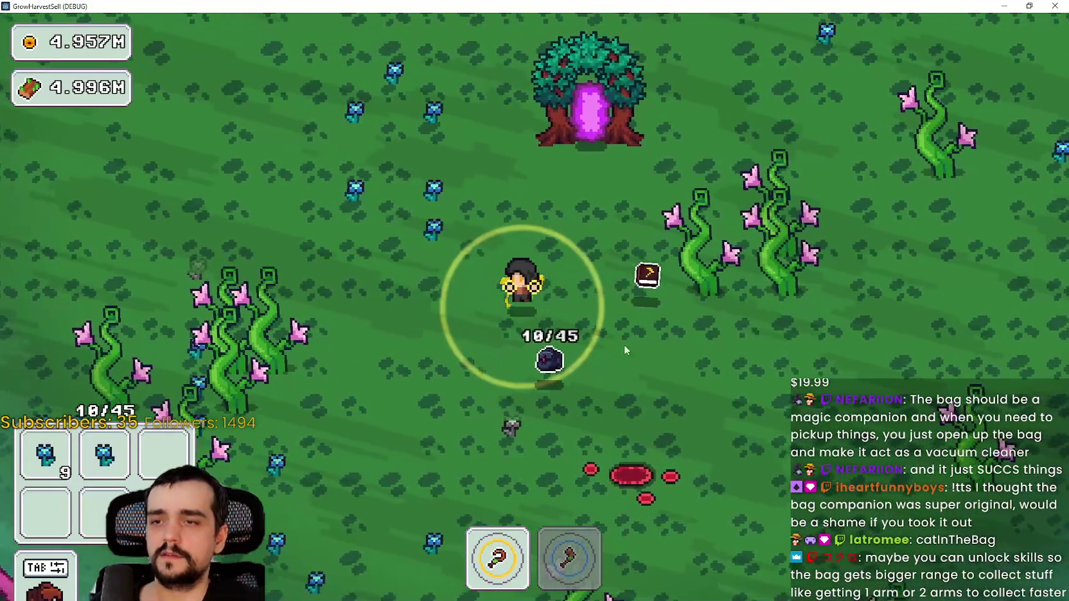
key("a")
key("s")
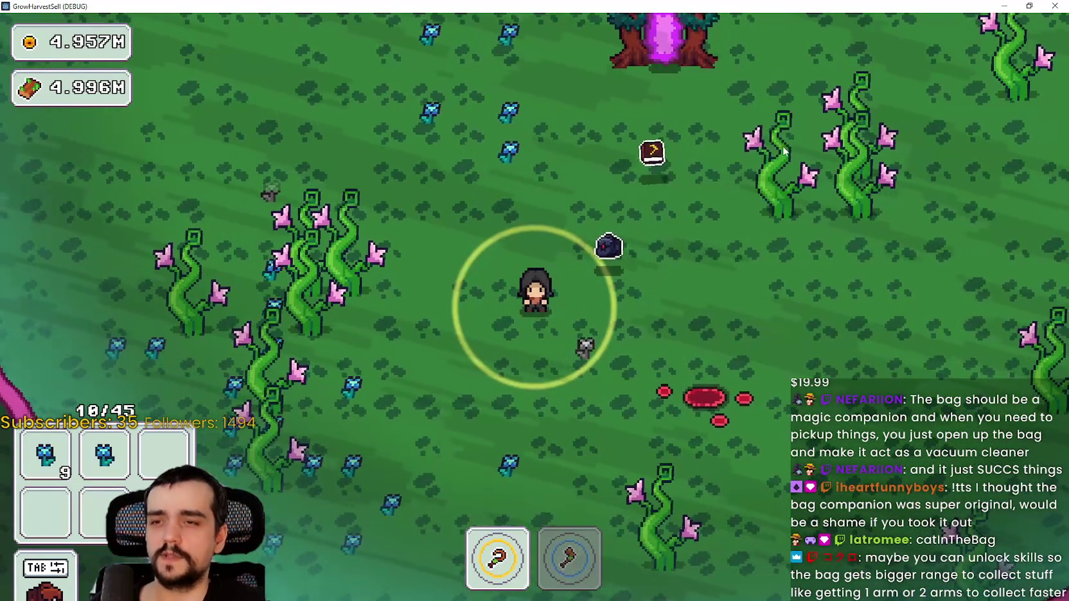
Harvest more blue flowers with the sickle around the tree portal, filling the bag to 20/45
key("w")
key("a")
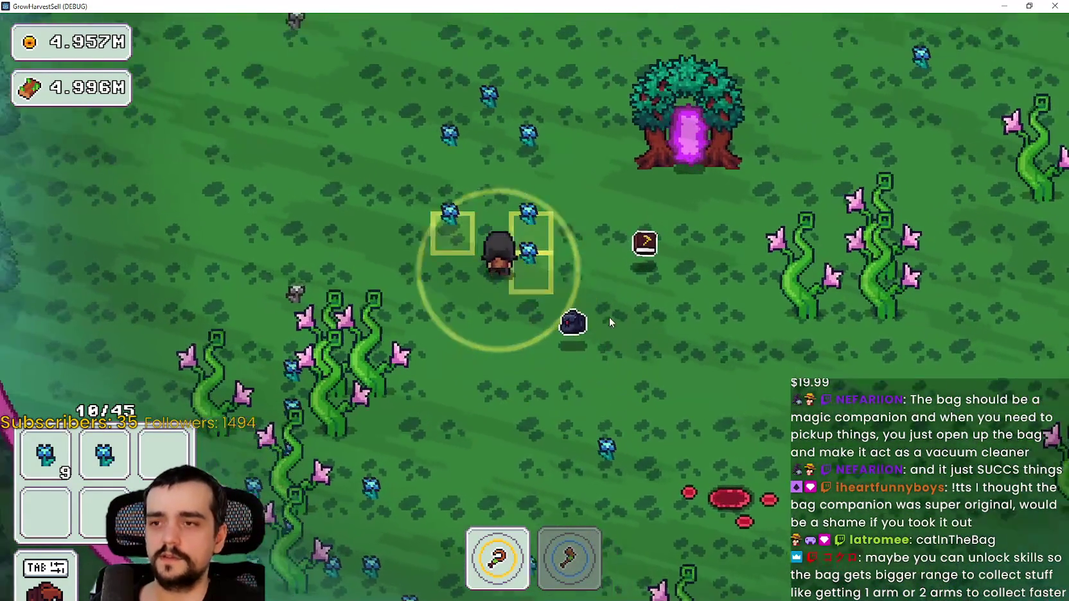
key("w")
key("a")
left_click(611, 321)
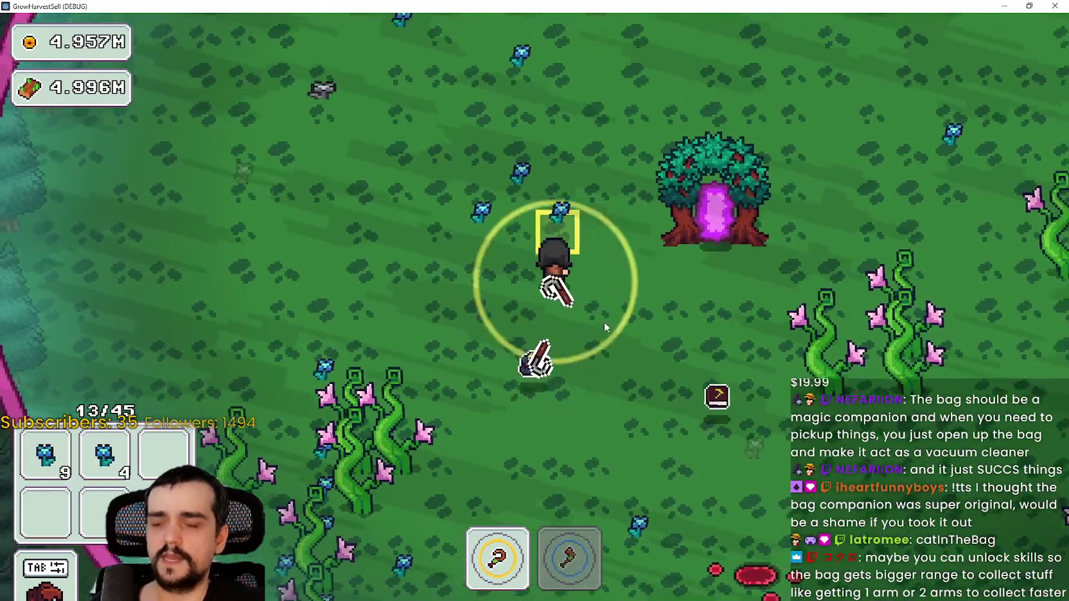
key("w")
left_click(434, 373)
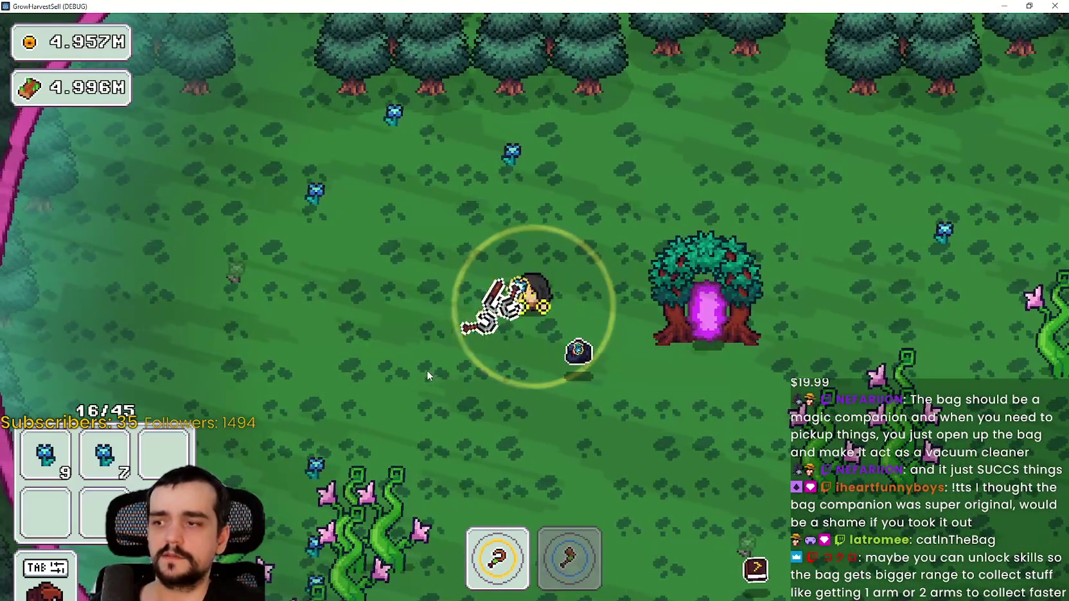
key("w")
key("a")
key("w")
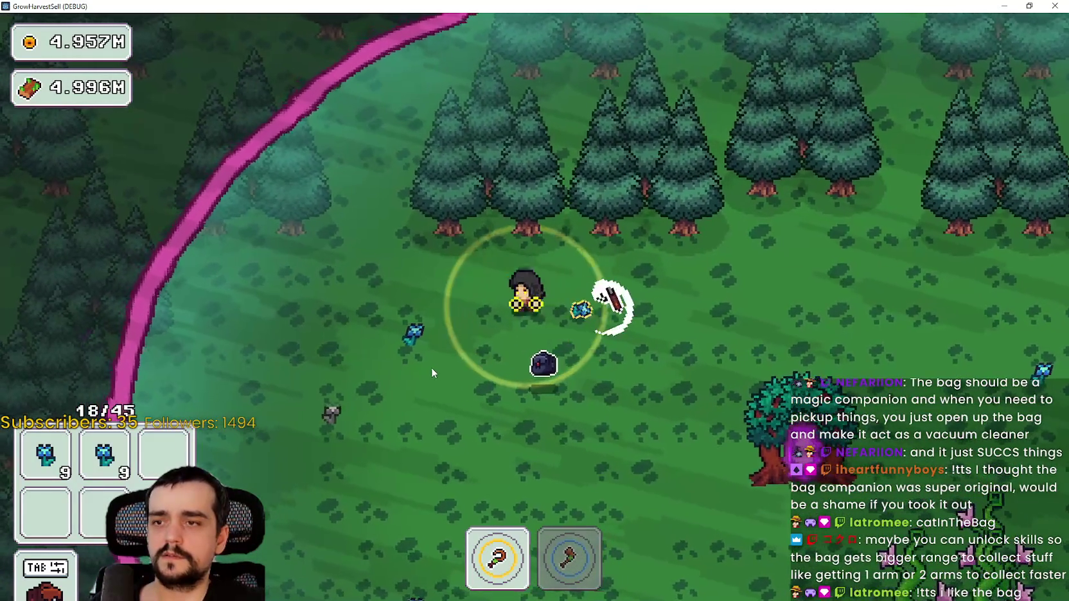
key("a")
key("s")
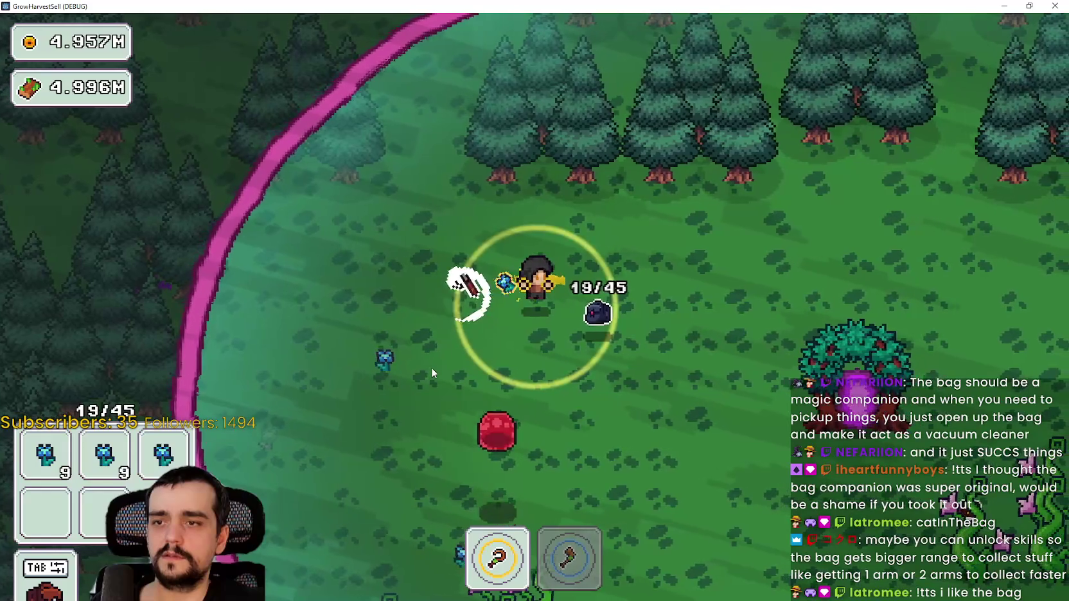
Hit the red slime, grab one more flower, and leave the forest for the village
key("a")
key("s")
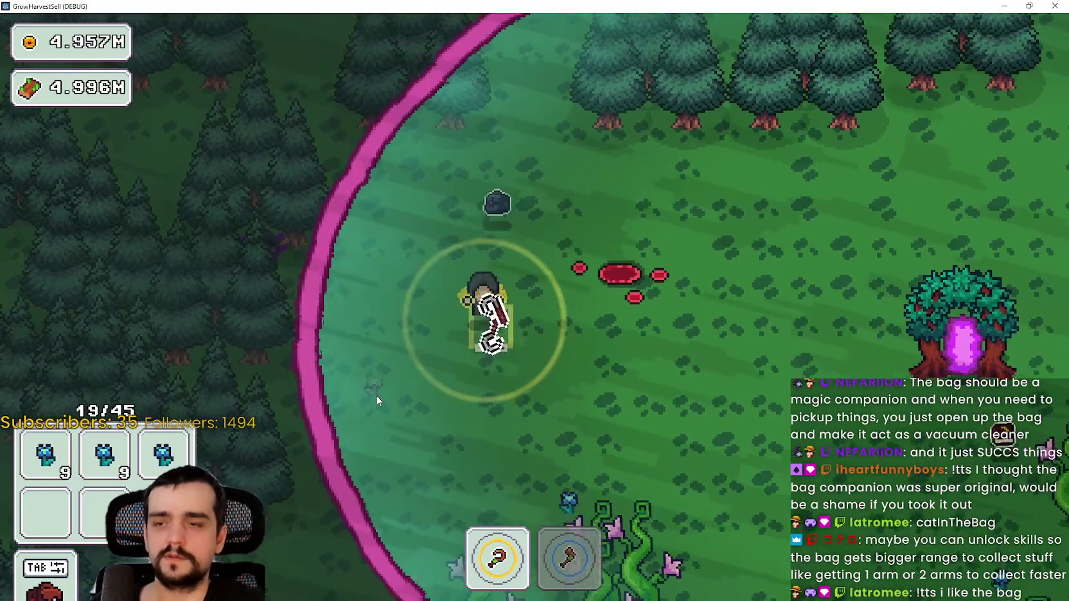
key("s")
key("d")
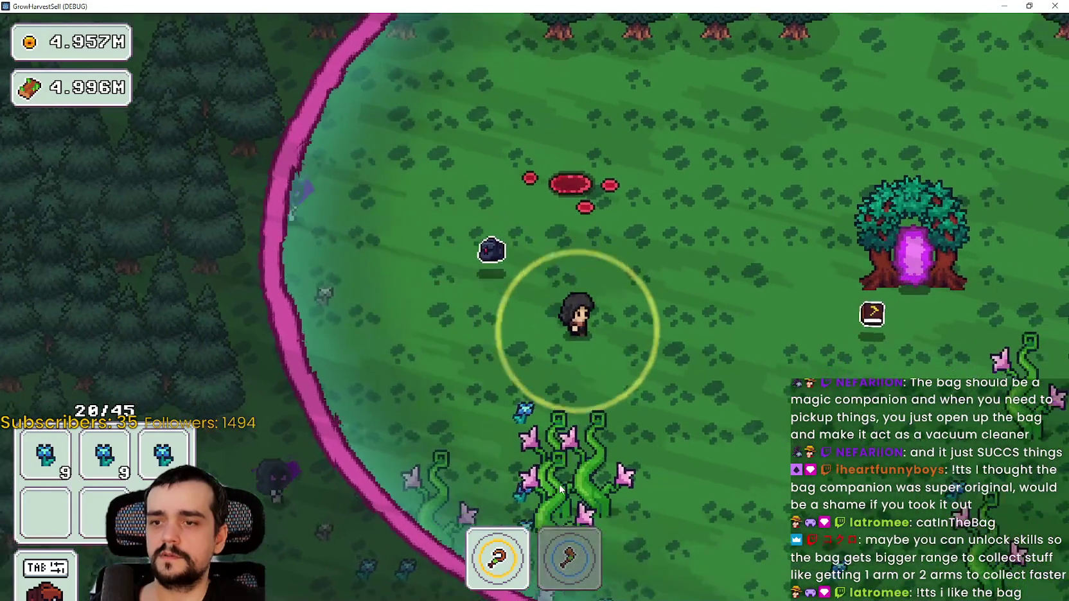
key("s")
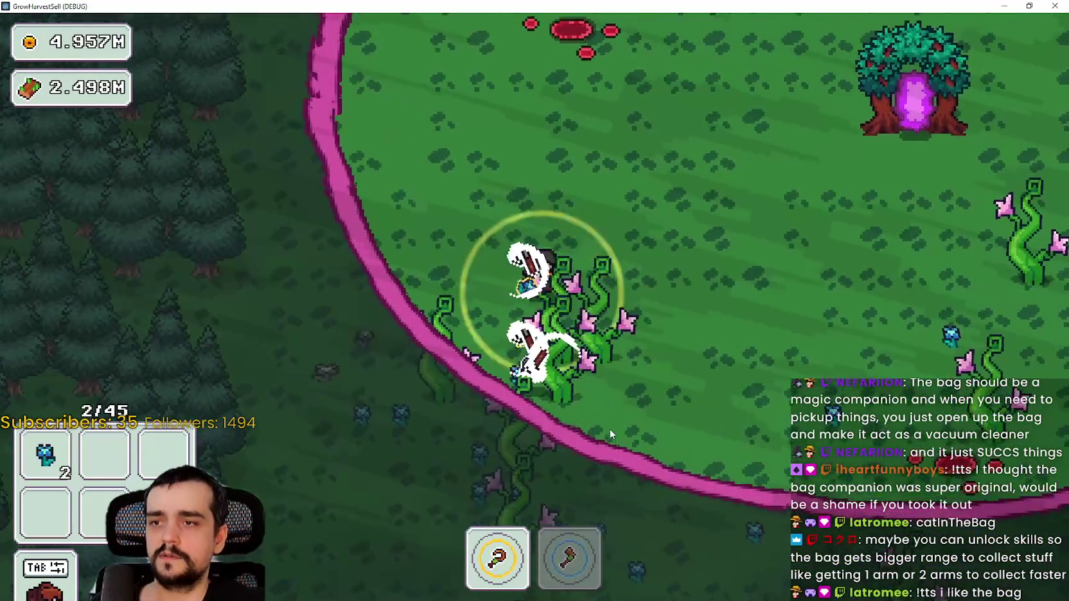
key("s")
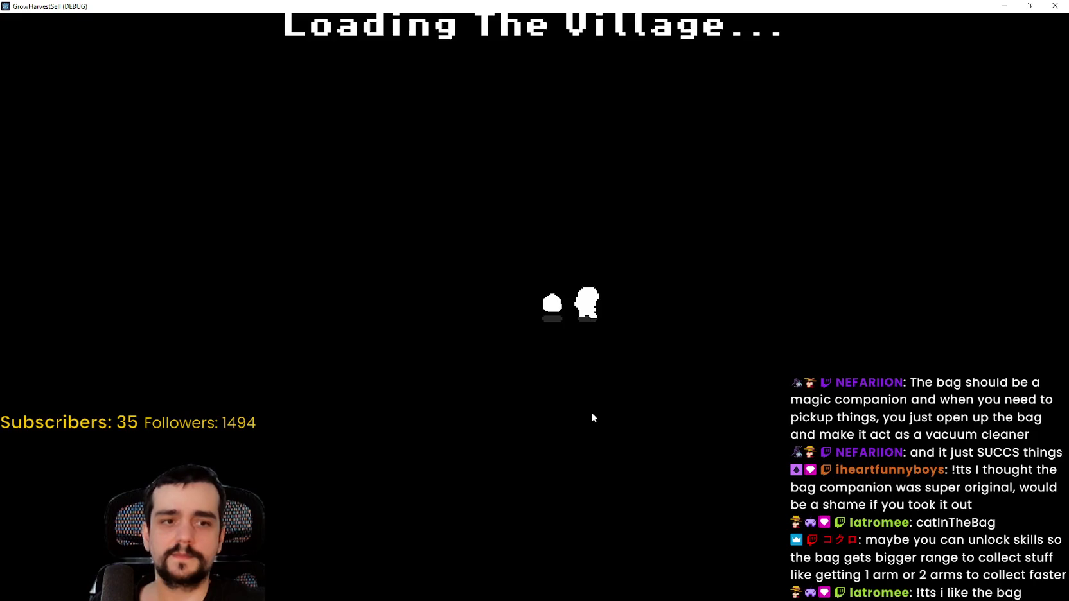
Sell the blue flowers at the village stall, emptying the bag to 0/45, then walk the path
key("d")
key("s")
key("a")
key("s")
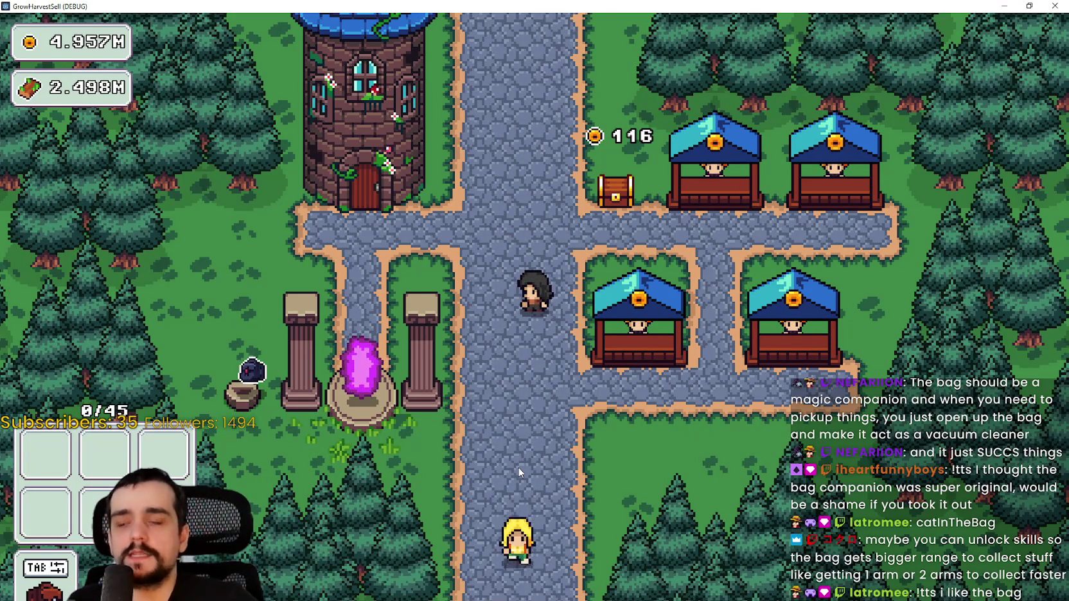
key("a")
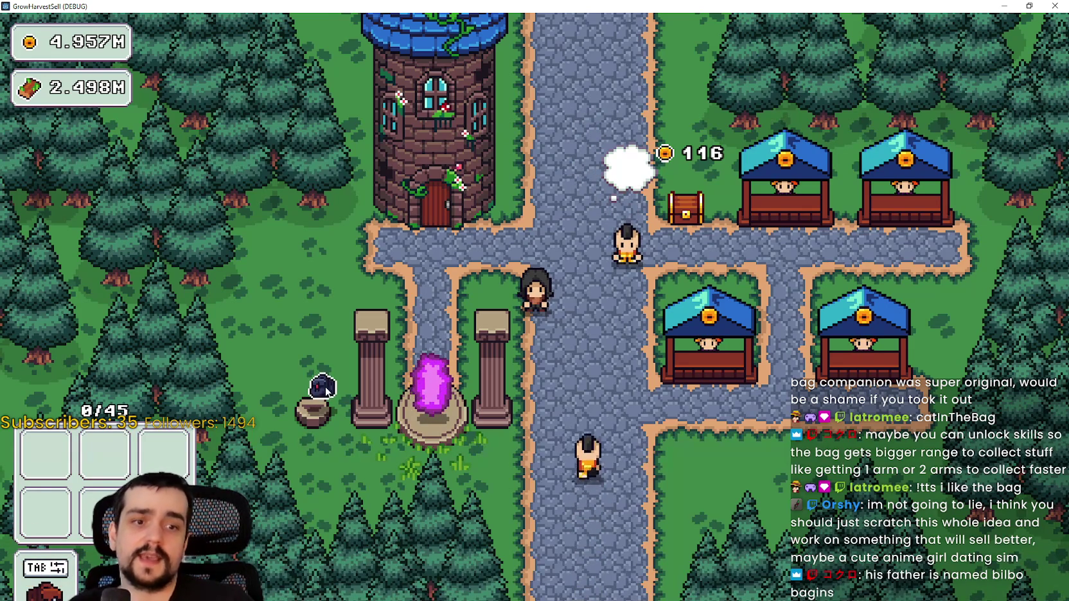
key("w")
key("w")
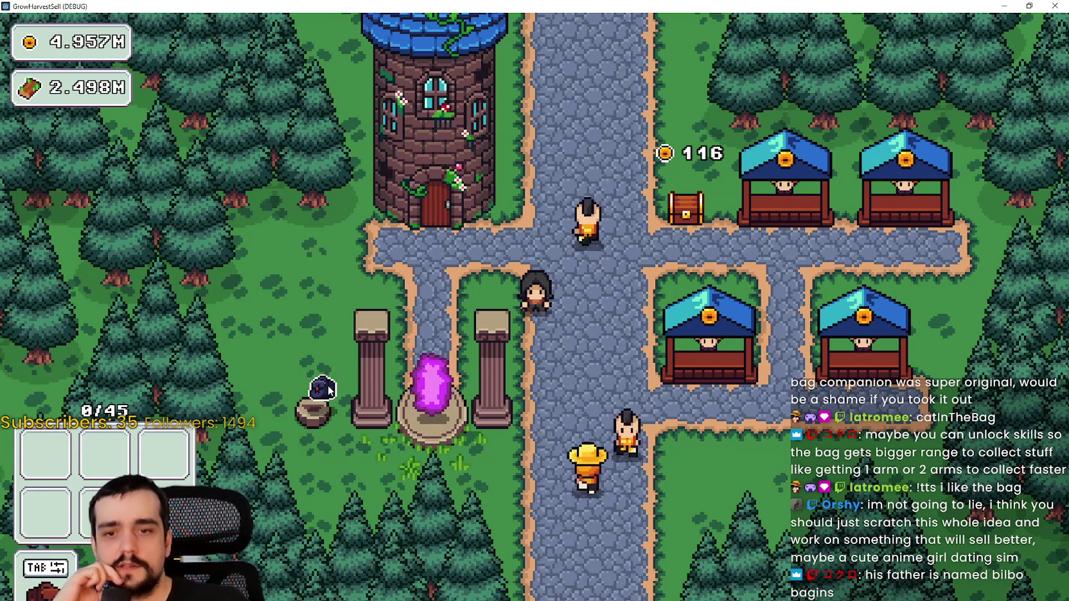
key("w")
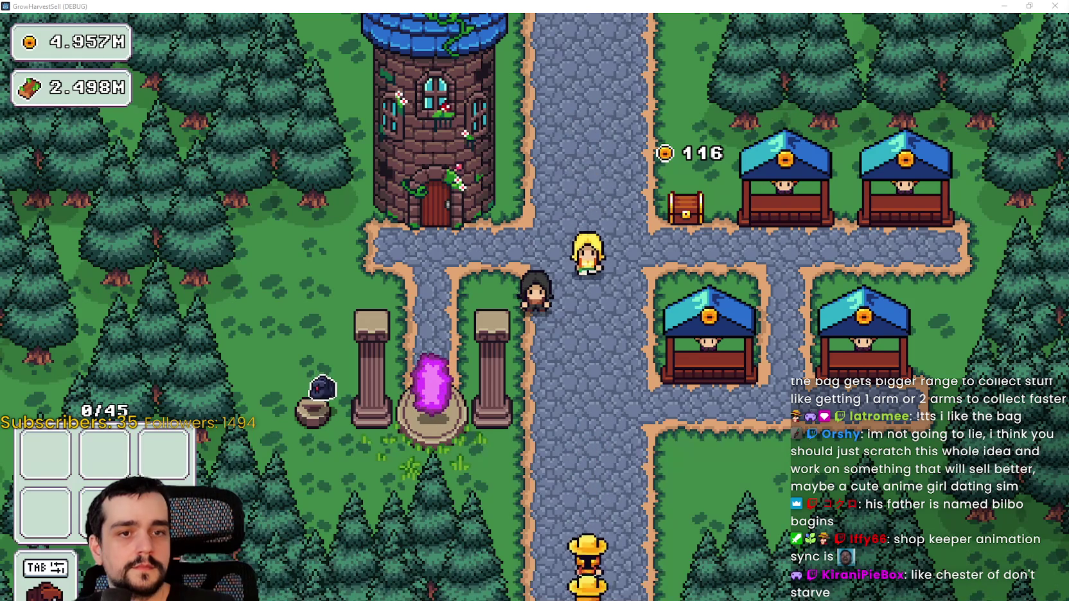
Refine the Chester image search to 'chester don't starve together gameplay'
key("alt+Tab")
scroll(449, 330, "down", 4)
scroll(448, 329, "up", 2)
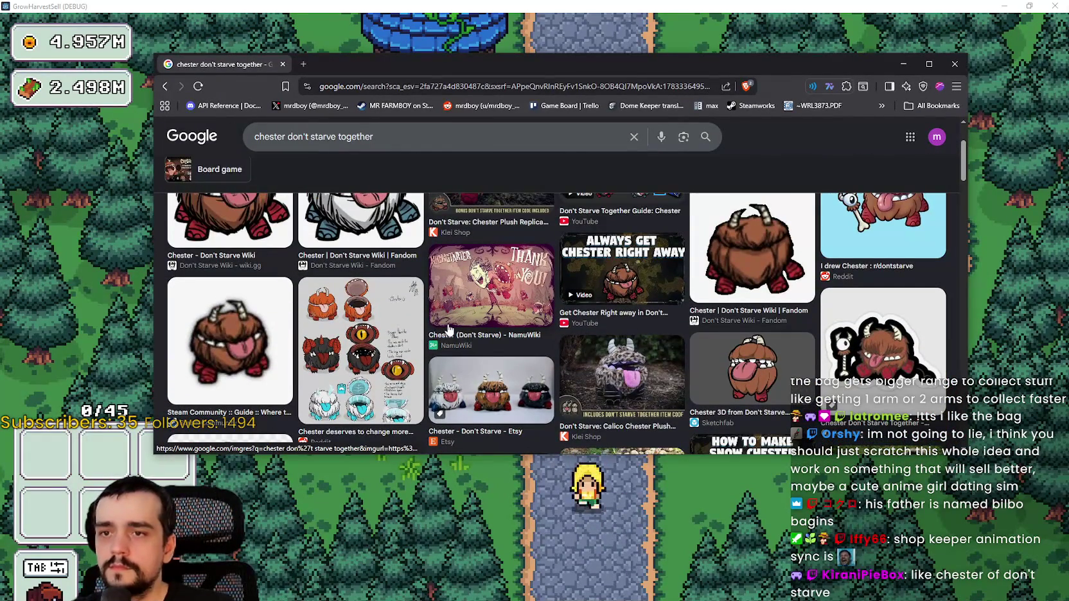
scroll(449, 330, "up", 2)
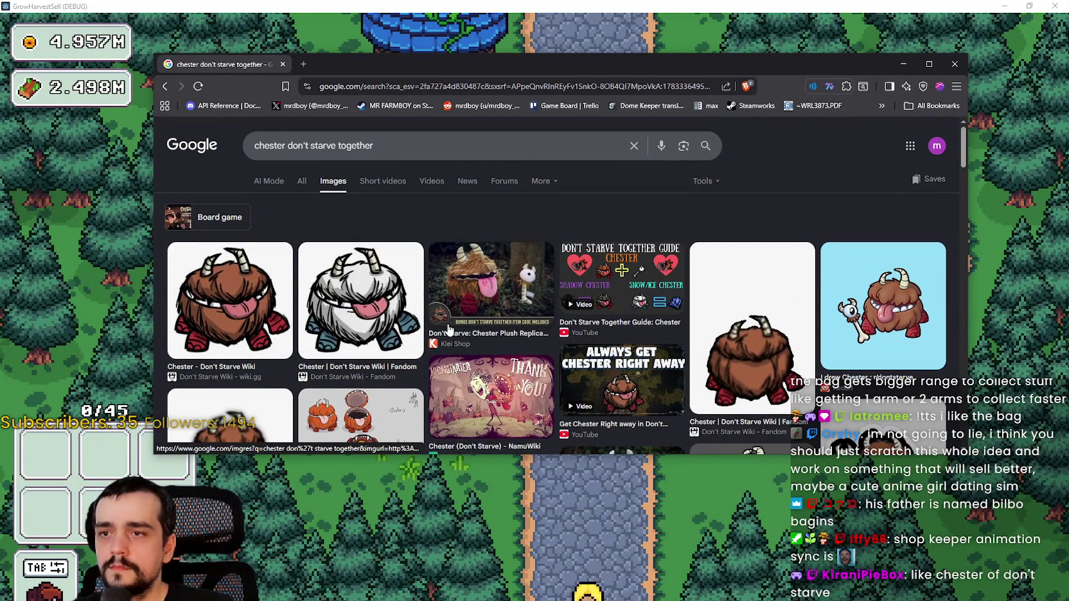
scroll(449, 329, "down", 1)
scroll(448, 328, "down", 1)
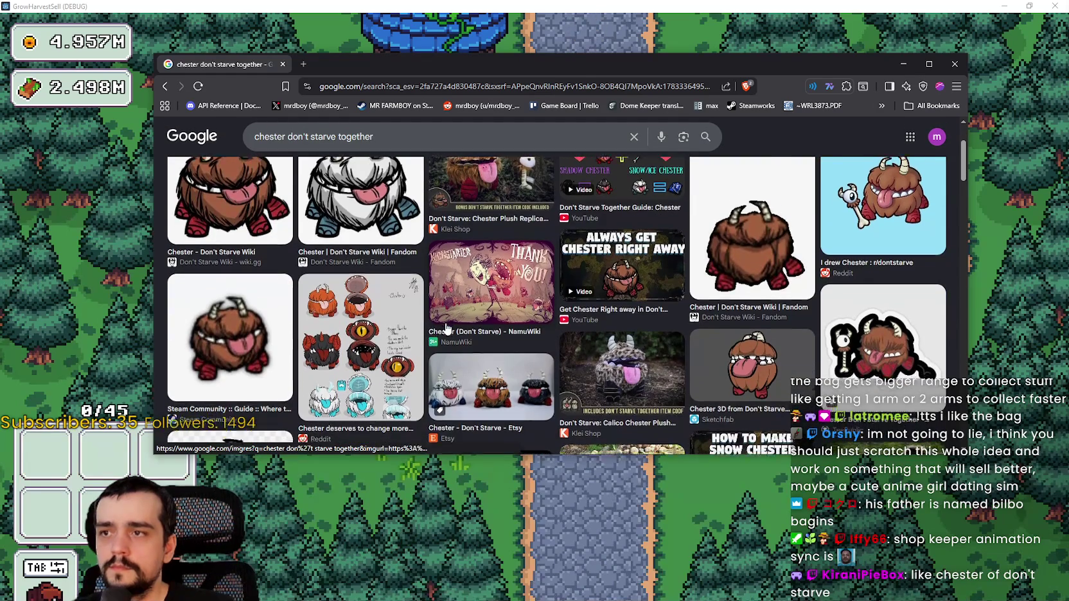
scroll(448, 329, "down", 1)
left_click(413, 128)
type("gameplay")
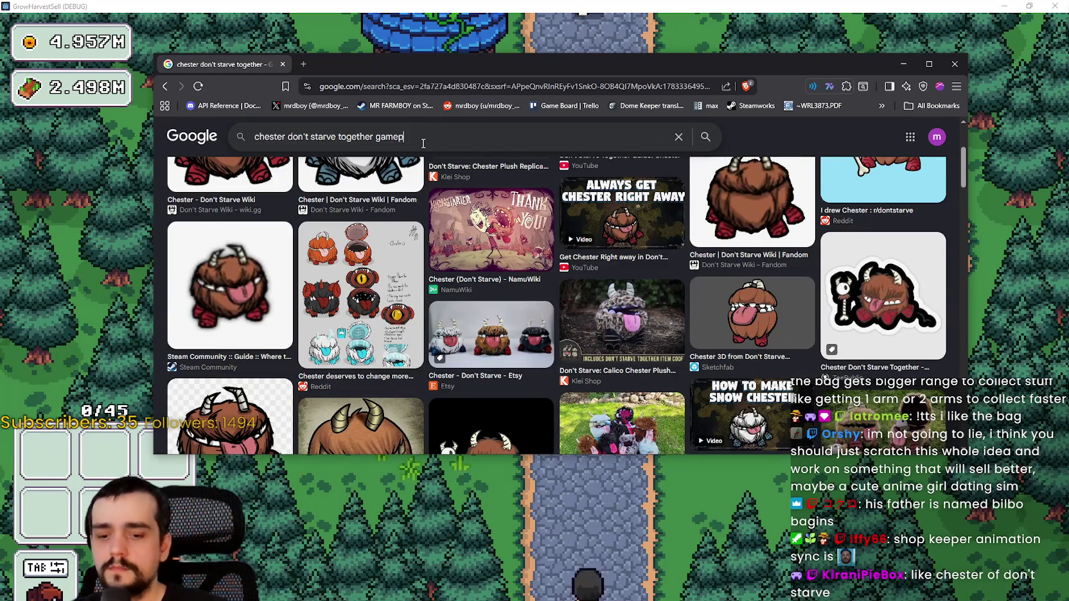
key("Return")
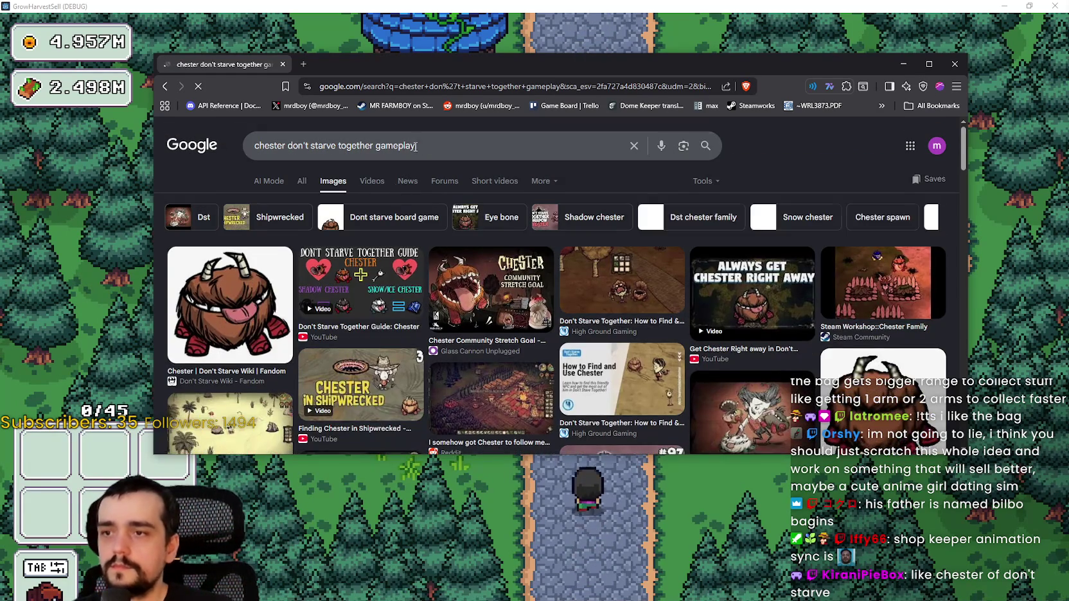
Open the Reddit Chester gameplay screenshot in its own new tab
scroll(474, 245, "down", 2)
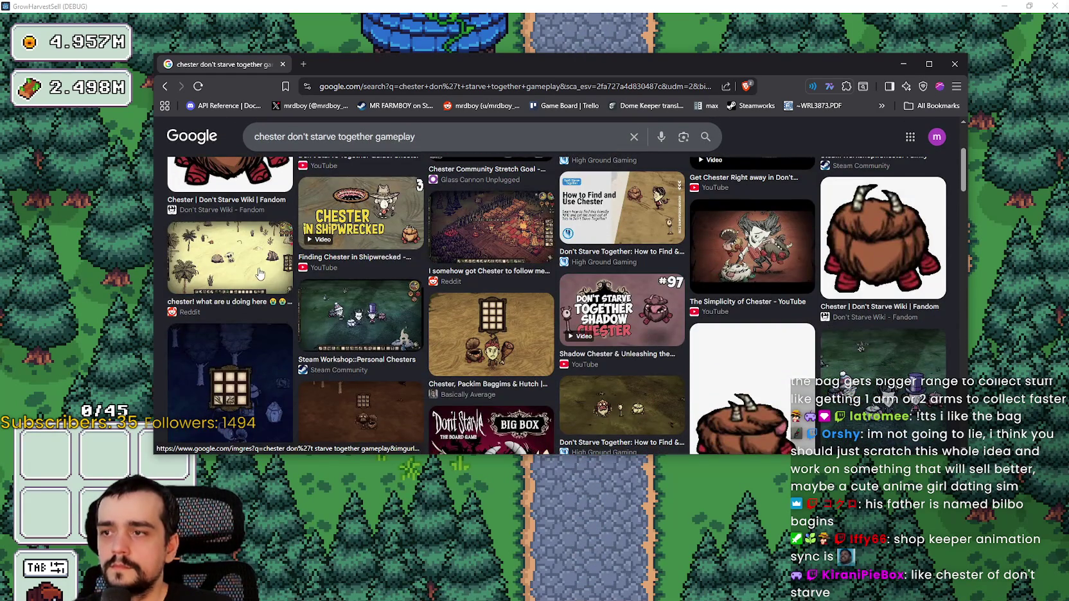
left_click(261, 274)
right_click(794, 310)
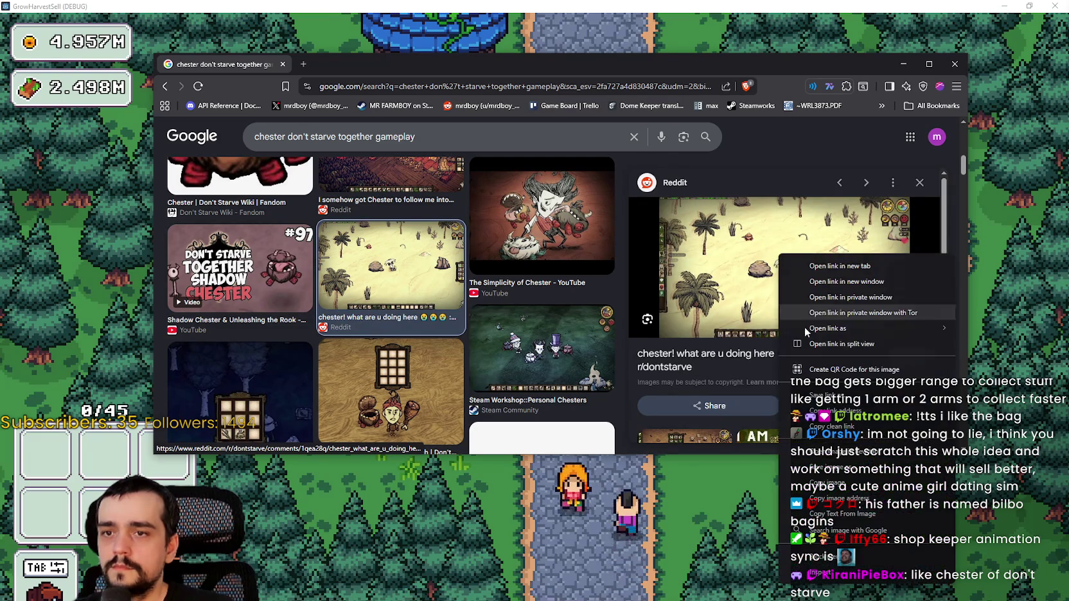
left_click(835, 451)
left_click(377, 67)
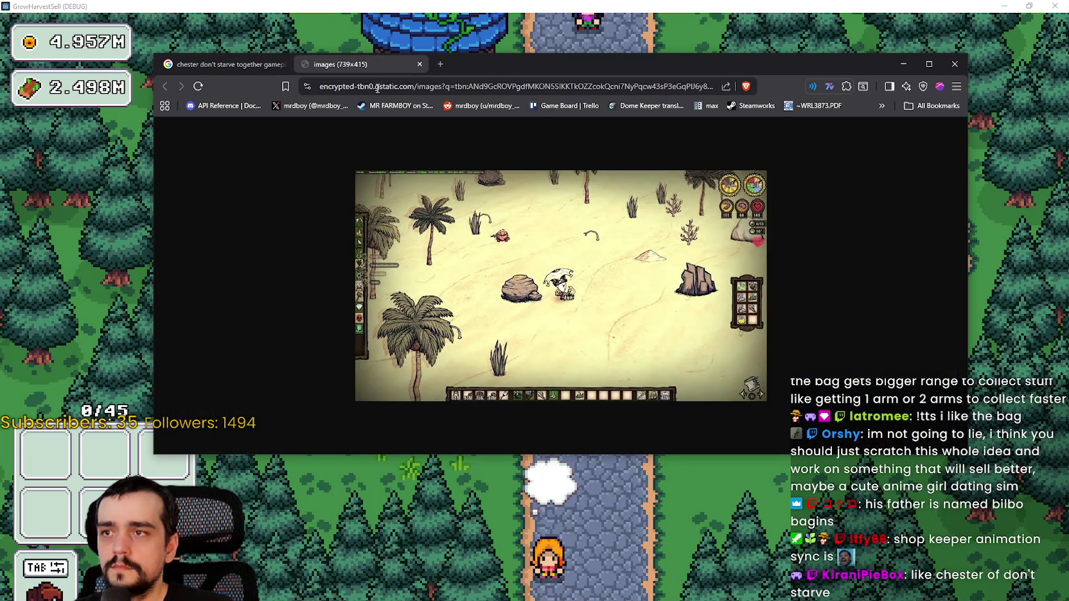
Zoom the Don't Starve screenshot to 300% and back, then return to the gameplay results
scroll(512, 288, "up", 7)
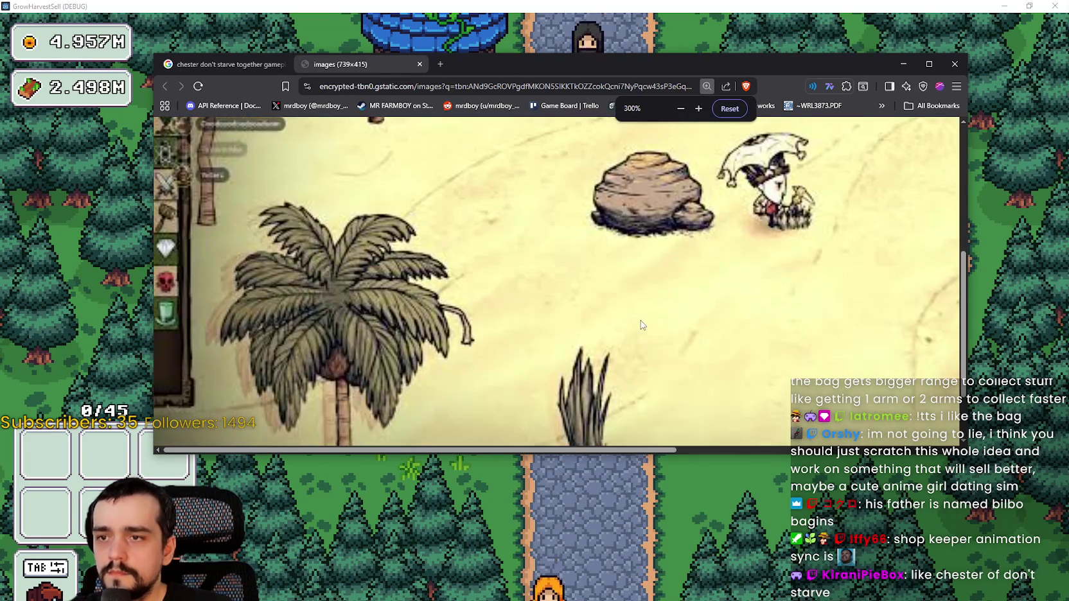
scroll(640, 323, "up", 2)
scroll(593, 218, "down", 2)
scroll(588, 246, "down", 3)
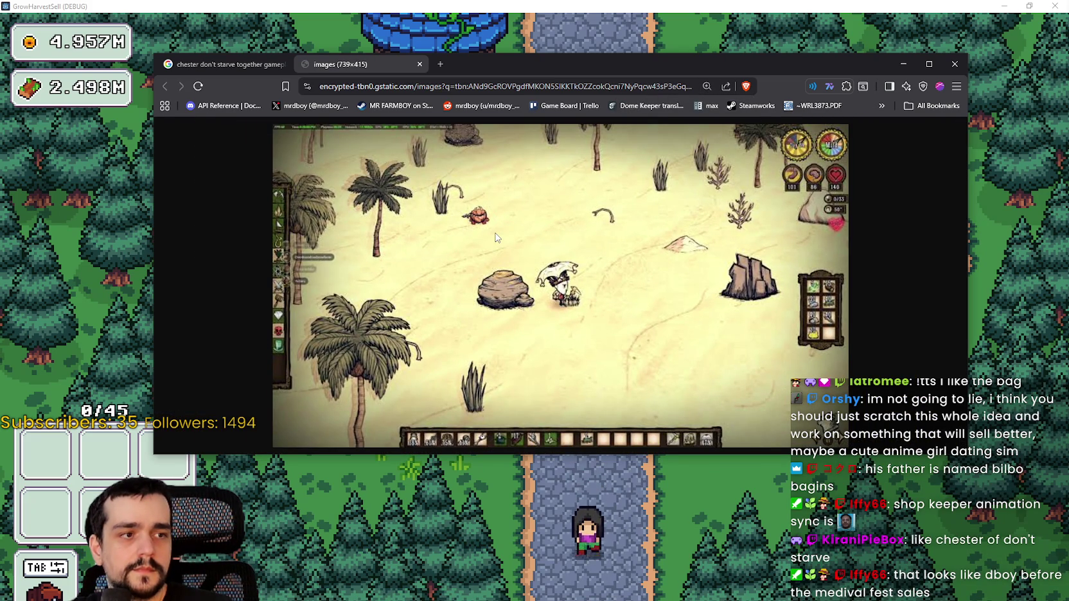
left_click(213, 64)
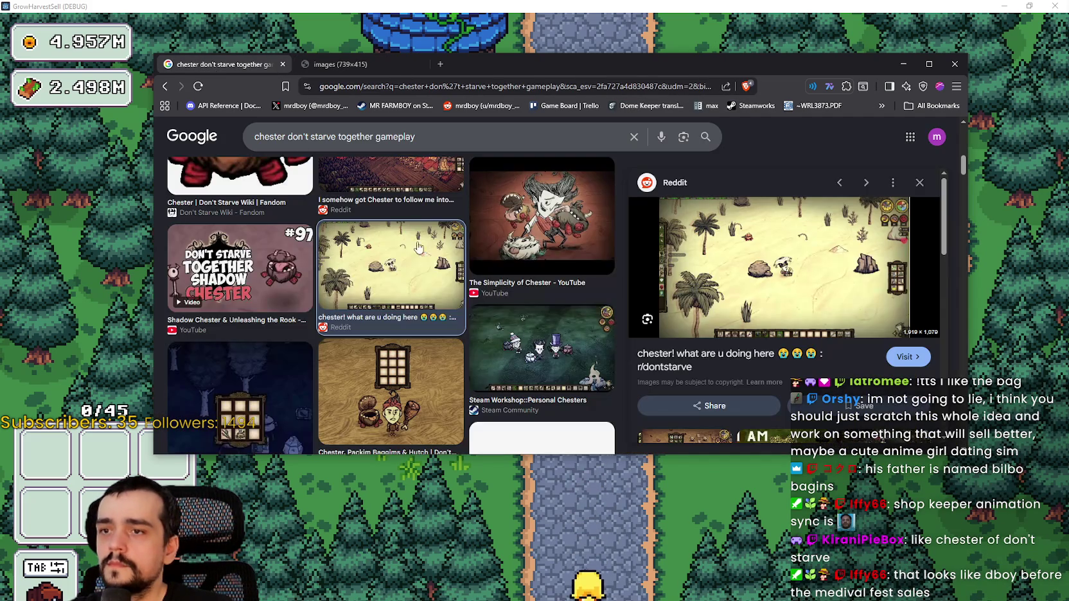
Preview the Personal Chesters, Chester Packim Baggims & Hutch, and Ready Games Survive images
left_click(519, 318)
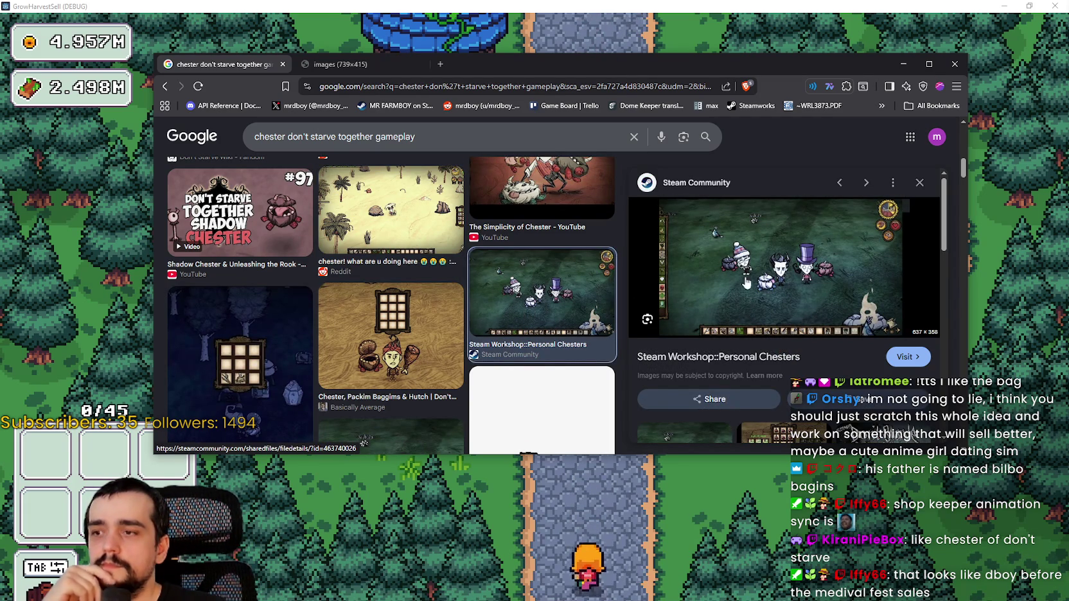
scroll(359, 309, "down", 1)
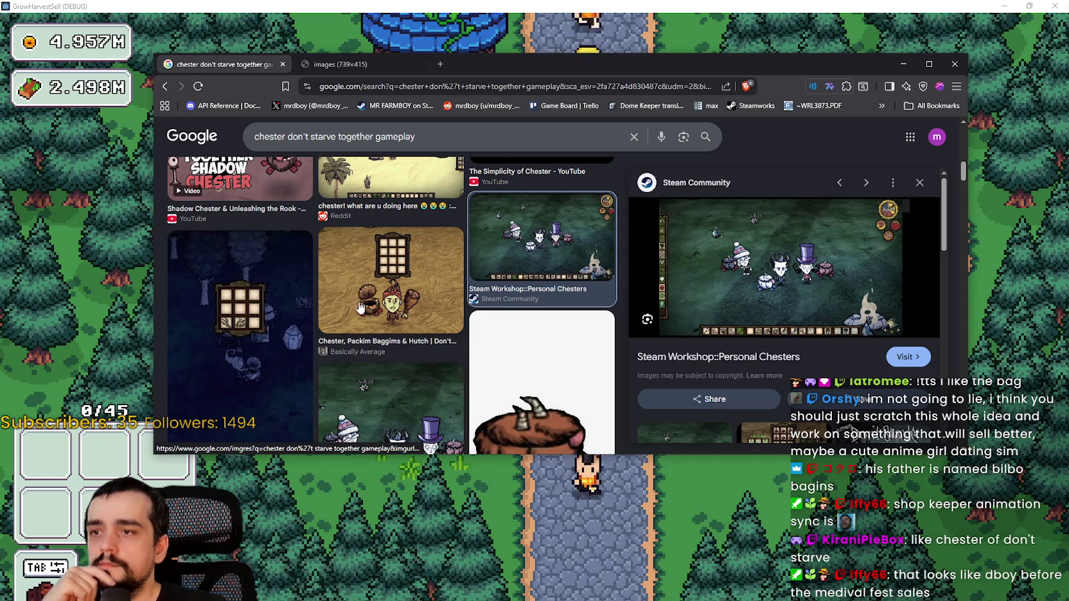
left_click(360, 310)
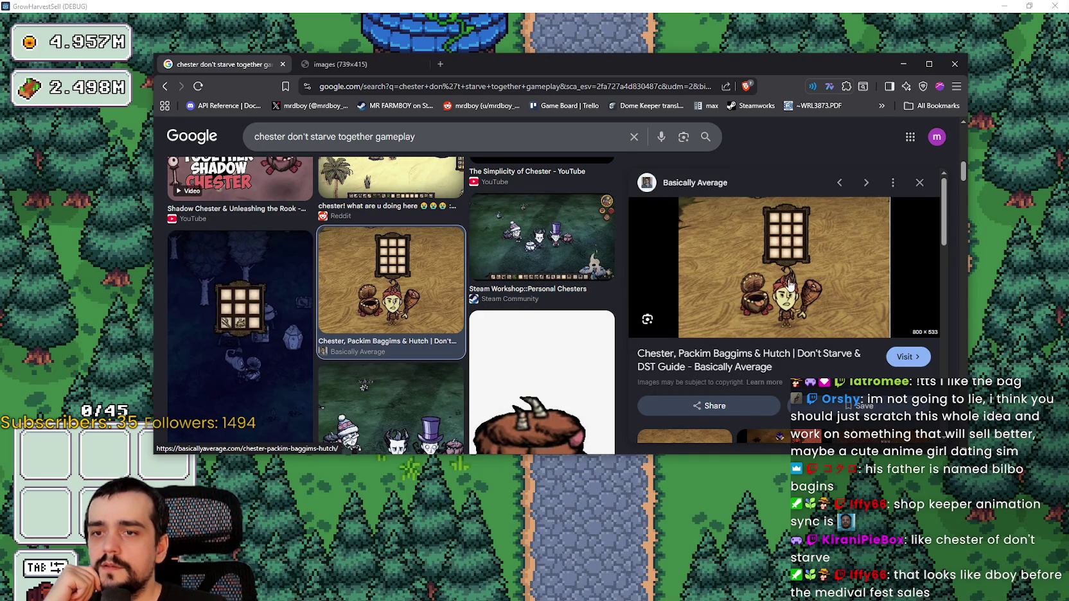
scroll(758, 258, "down", 1)
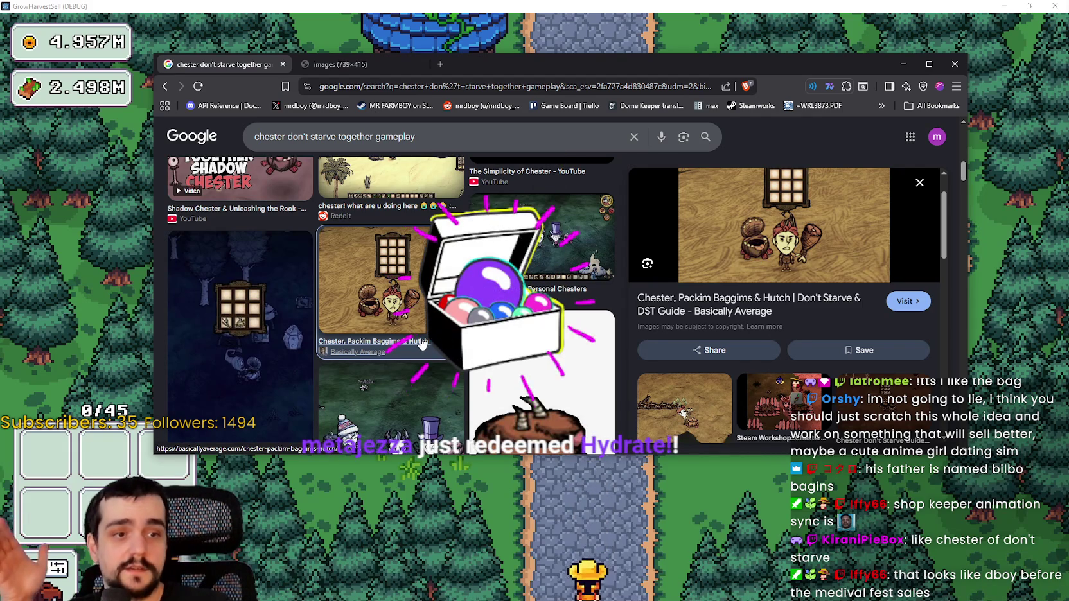
scroll(422, 343, "down", 1)
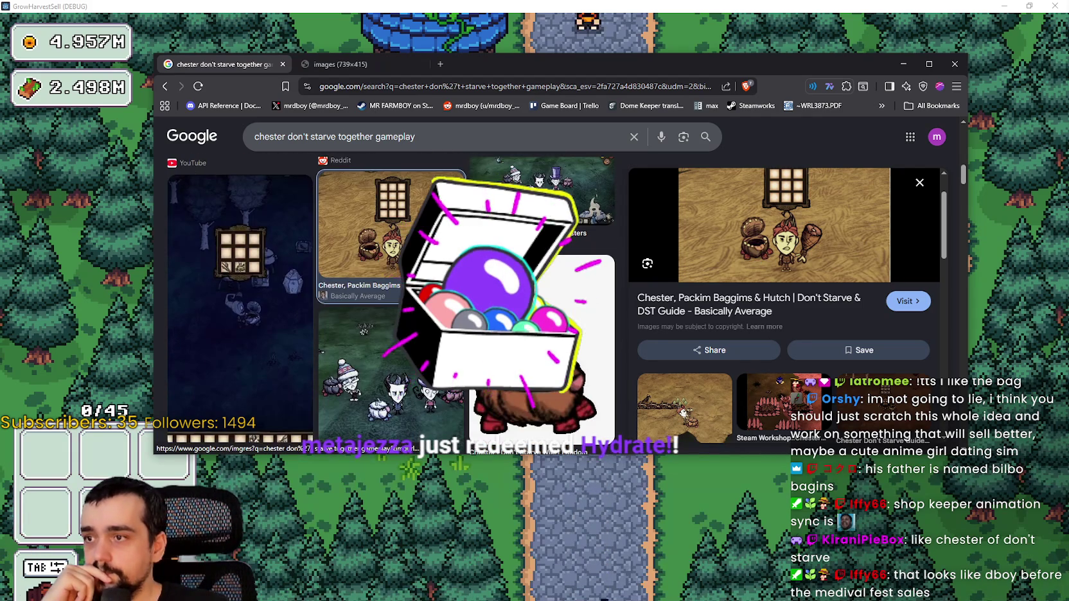
scroll(414, 336, "down", 3)
scroll(415, 336, "down", 1)
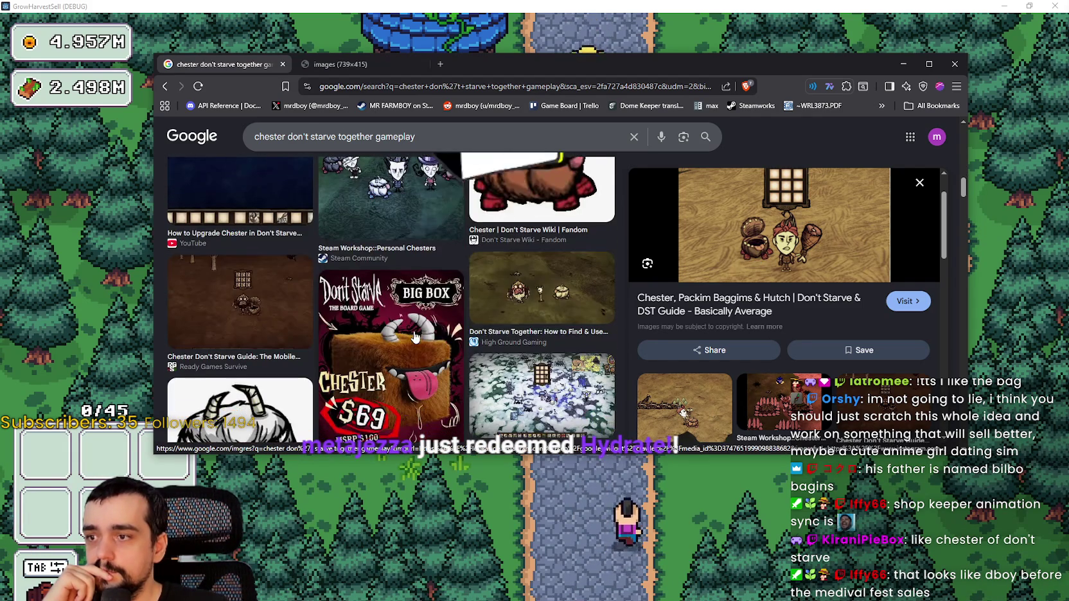
left_click(248, 297)
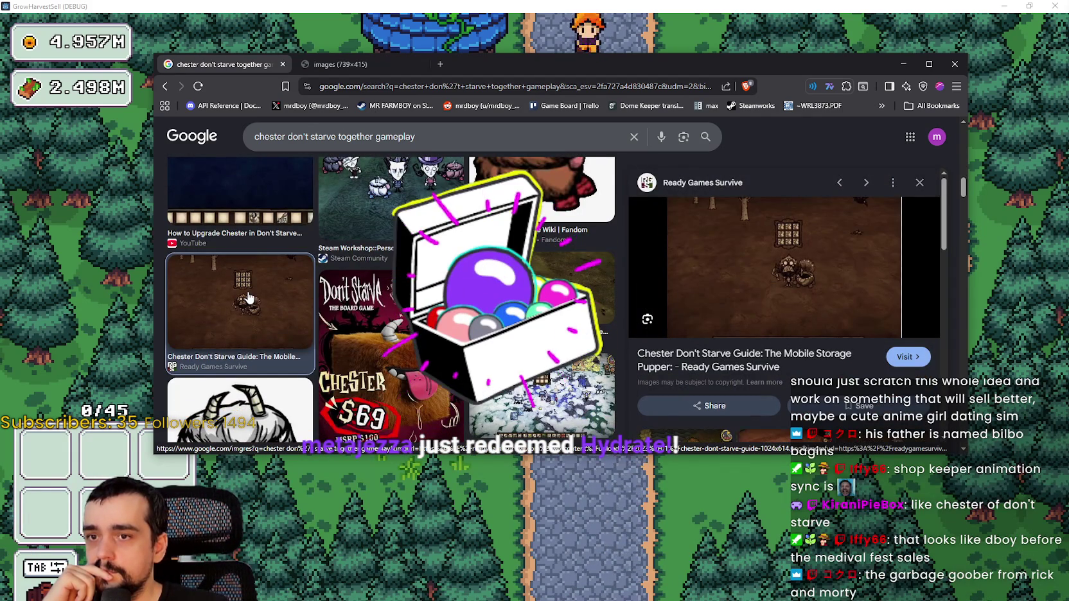
Open the High Ground Gaming Chester-Used-1024x552.jpg image in a new tab
scroll(248, 297, "down", 2)
scroll(551, 272, "down", 2)
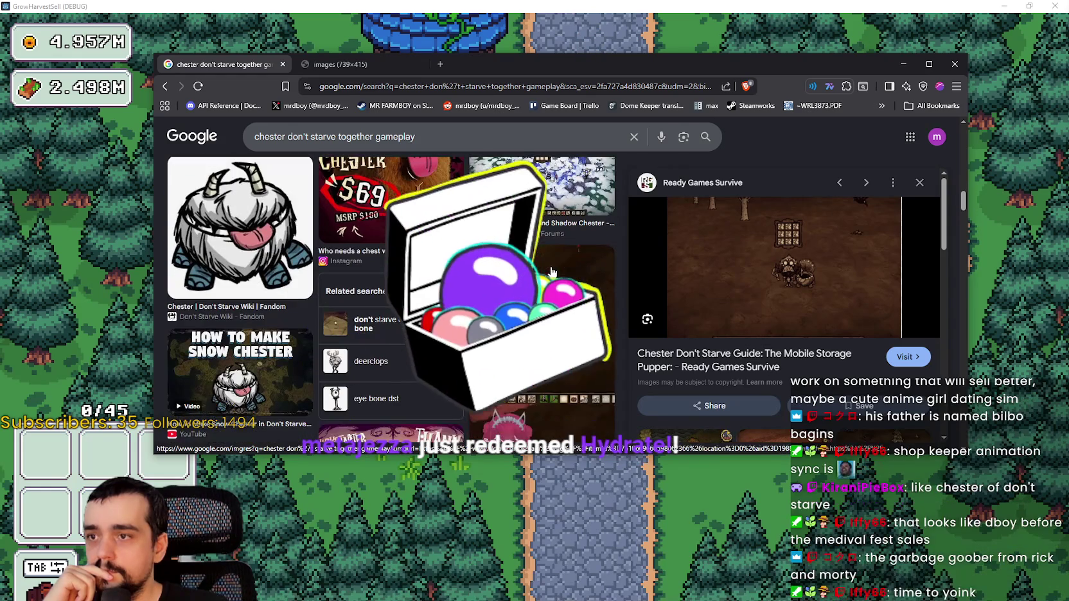
scroll(543, 334, "down", 3)
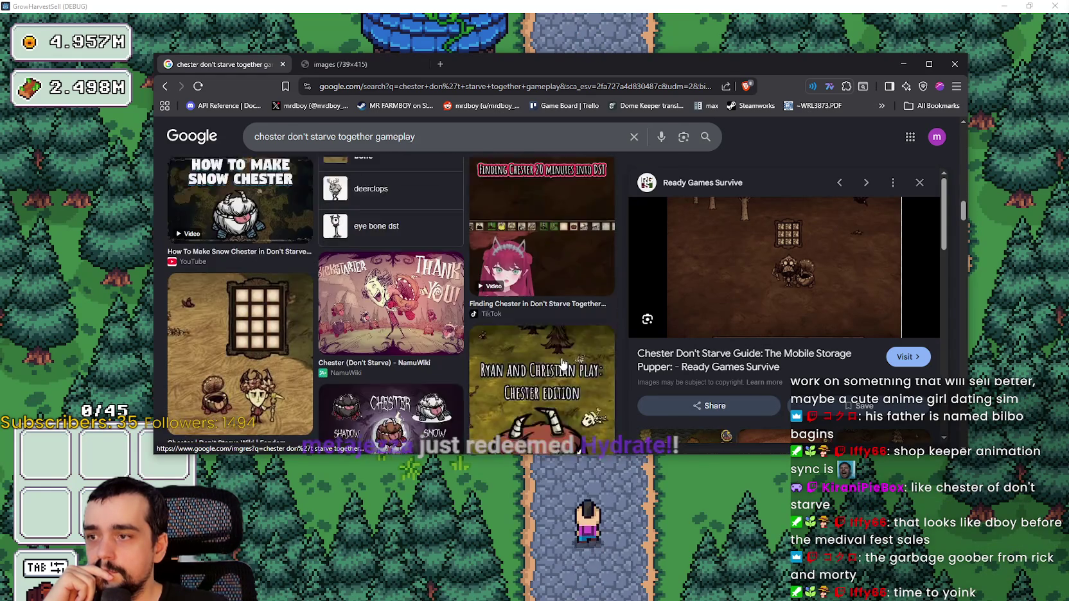
scroll(560, 357, "down", 10)
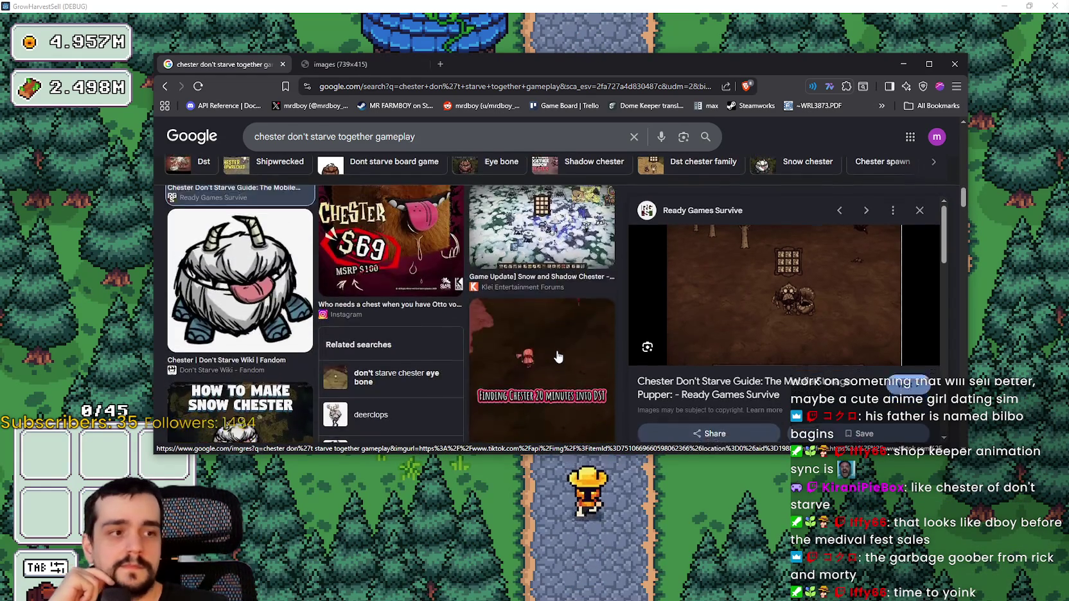
scroll(558, 357, "up", 5)
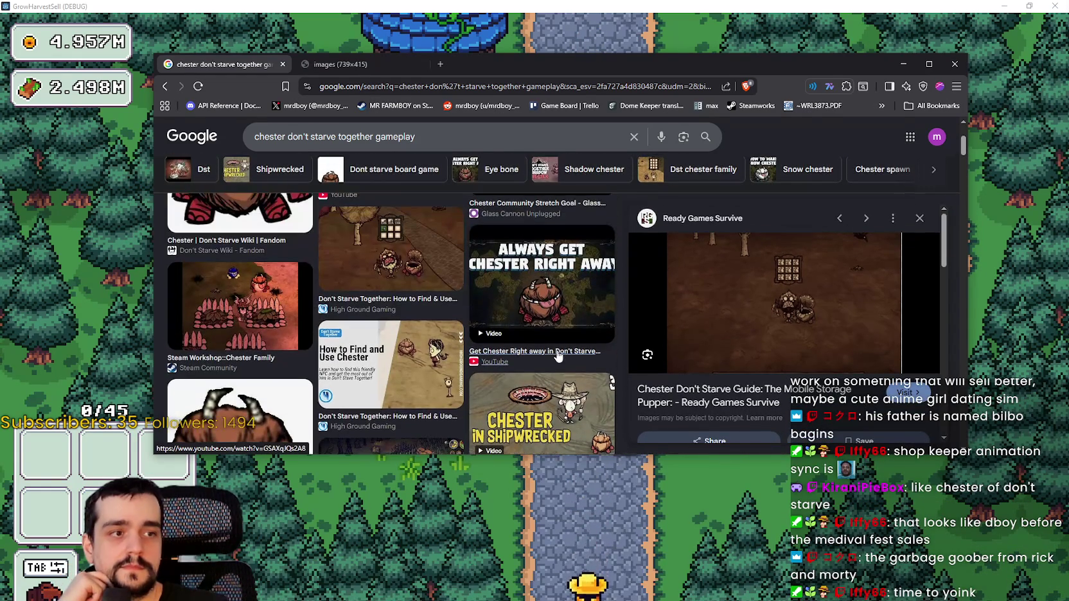
scroll(558, 355, "up", 2)
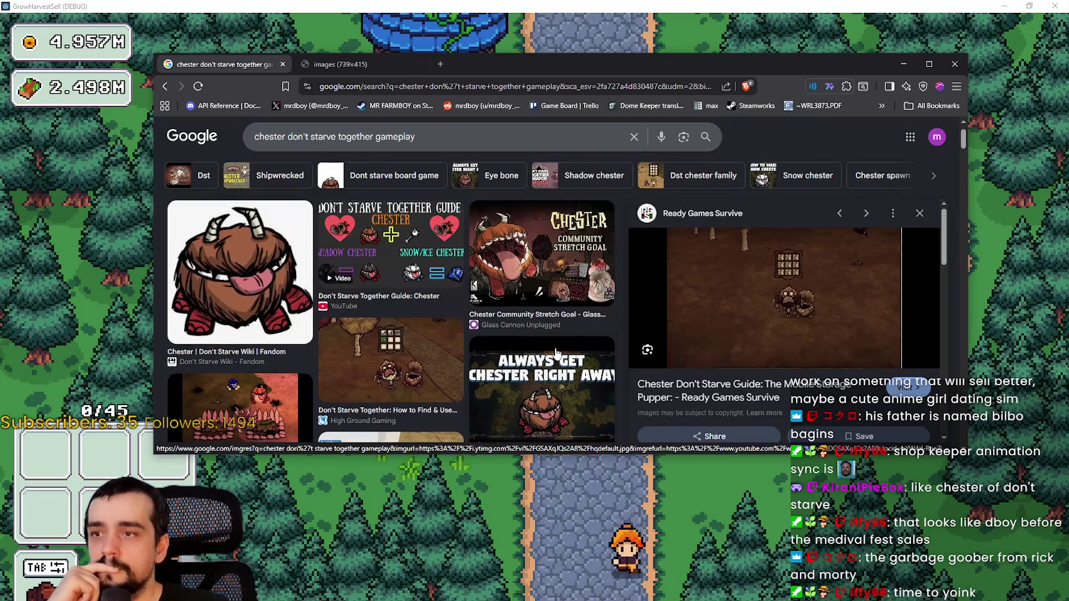
left_click(422, 362)
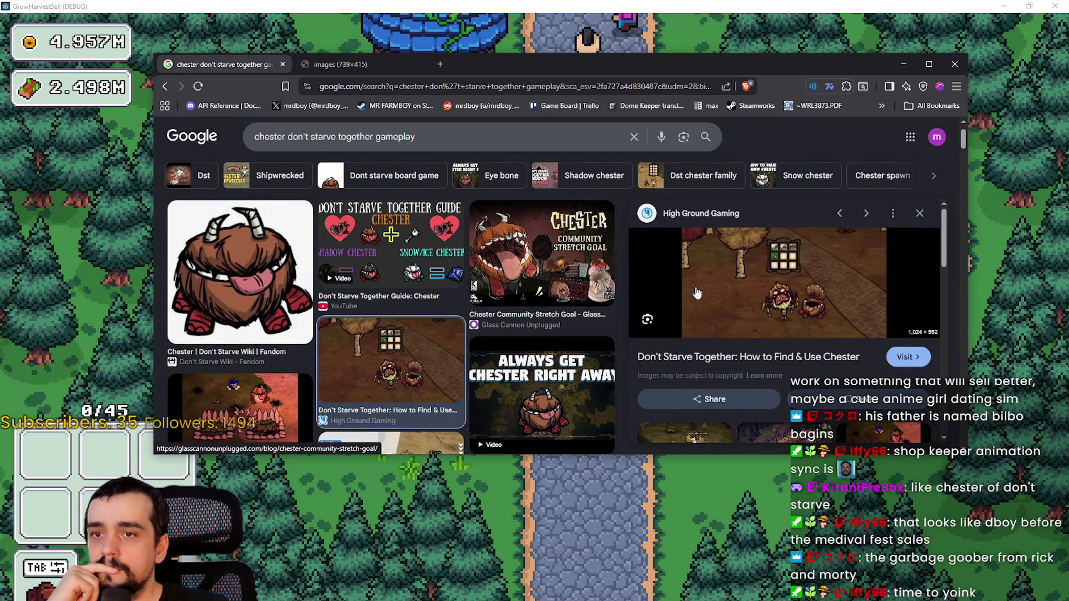
right_click(779, 275)
left_click(836, 469)
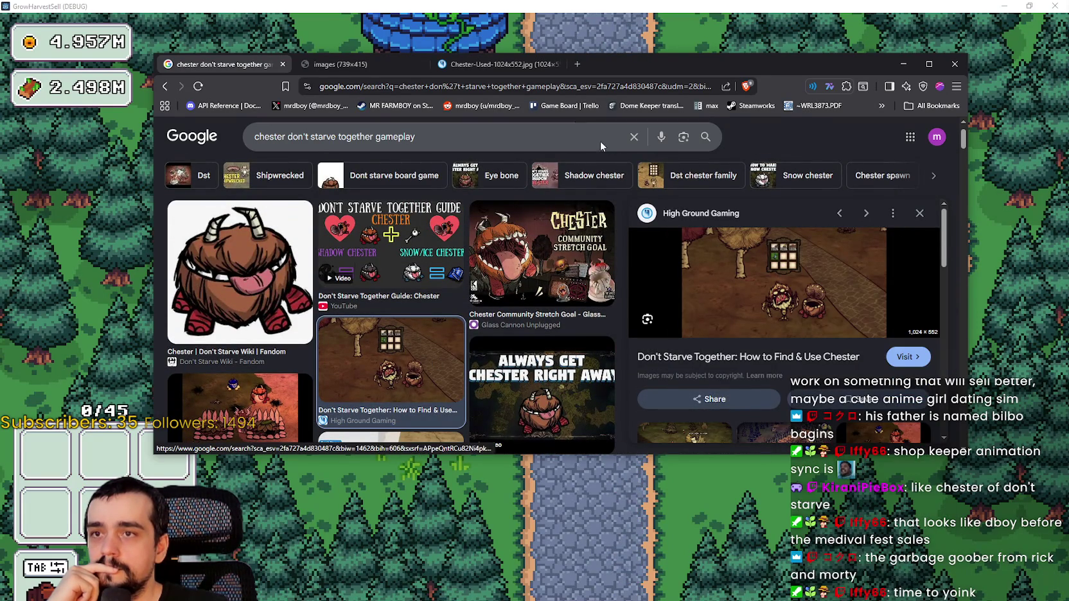
left_click(508, 65)
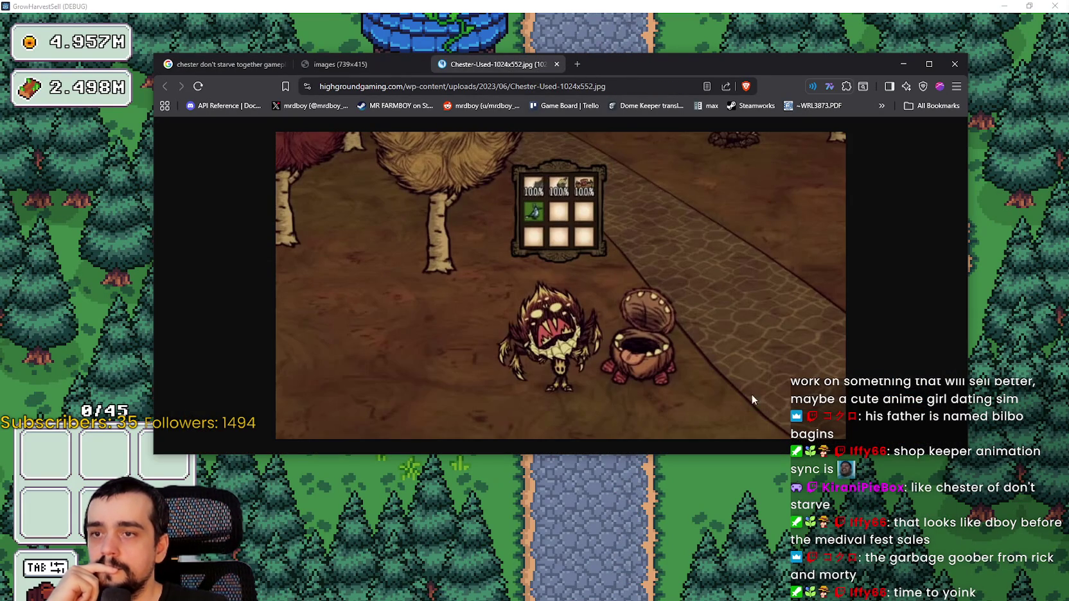
Drag the browser's bottom edge down to enlarge it, then bring GrowHarvestSell back in front
left_click_drag(789, 455, 788, 486)
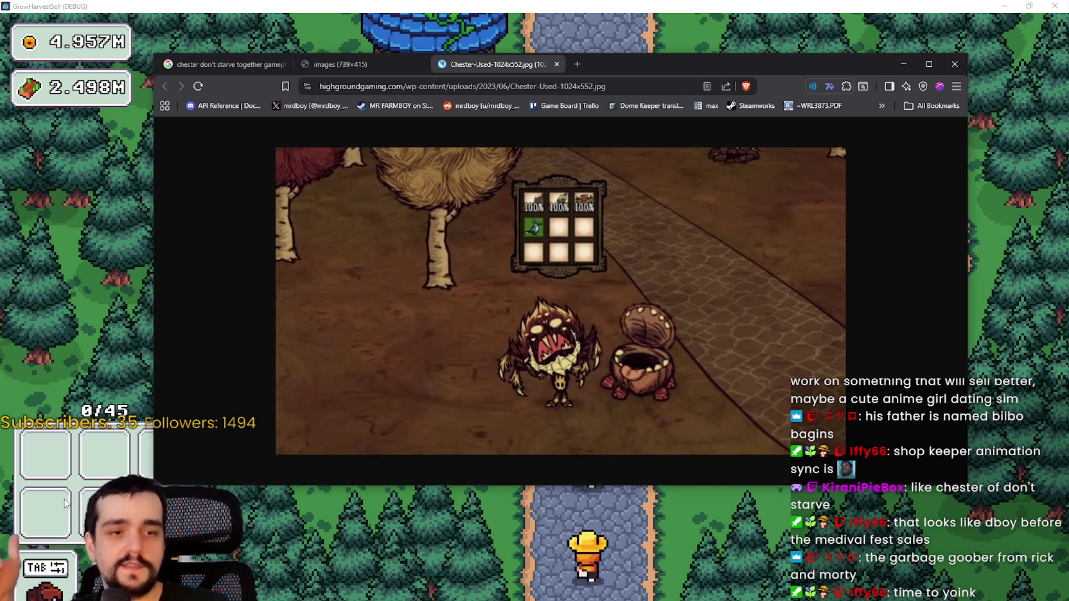
key("w")
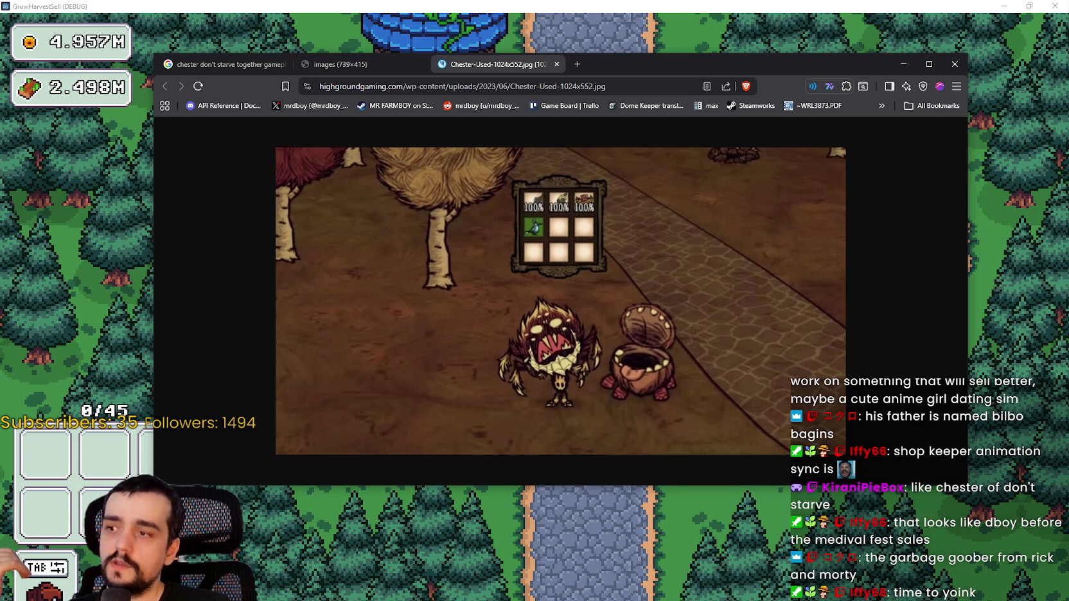
left_click(75, 575)
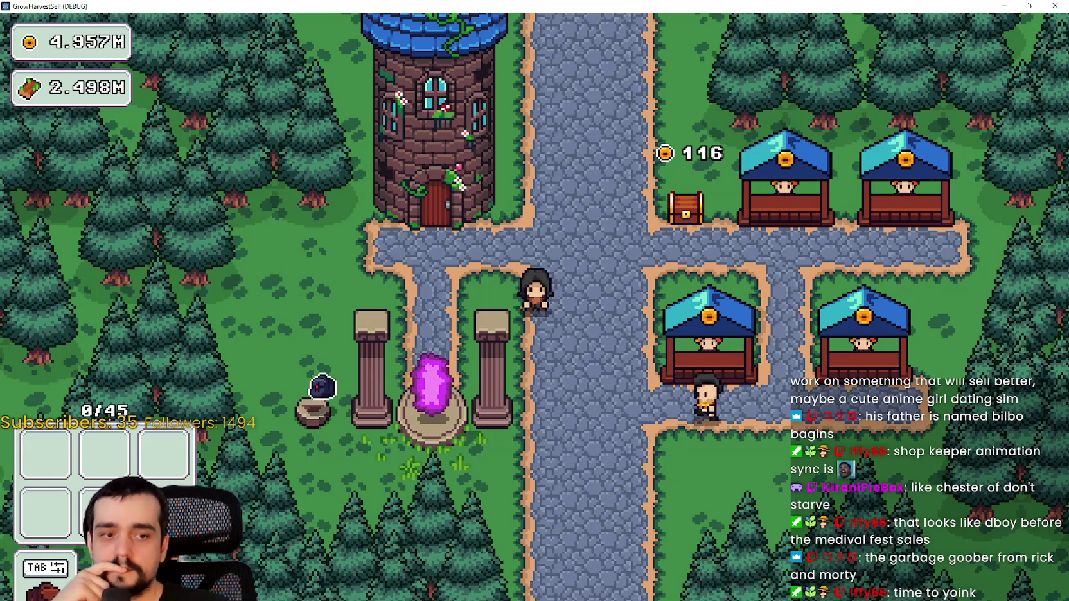
key("alt+Tab")
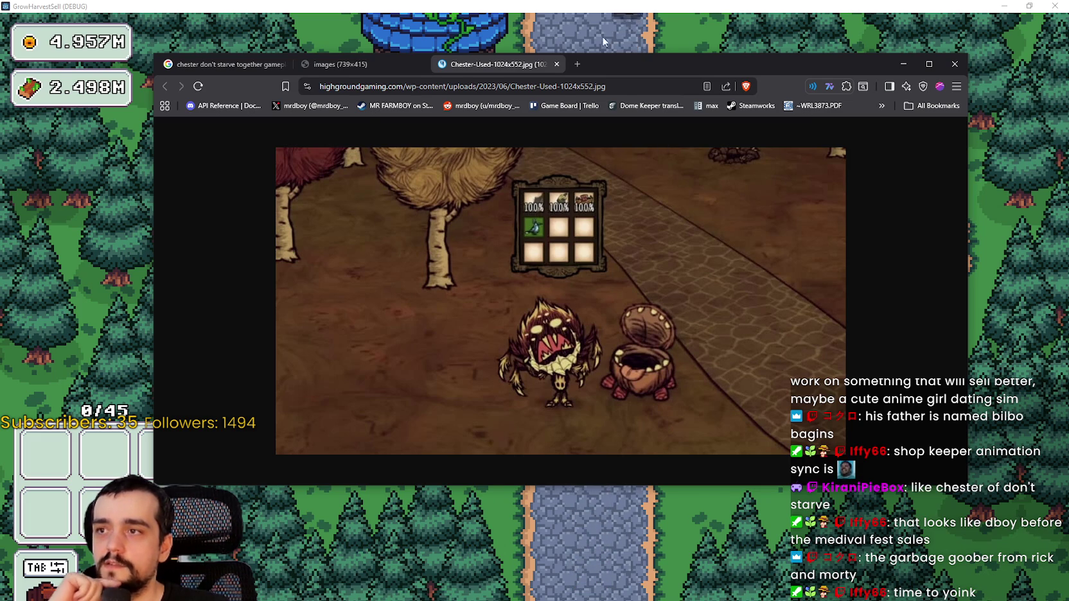
left_click_drag(594, 69, 606, 58)
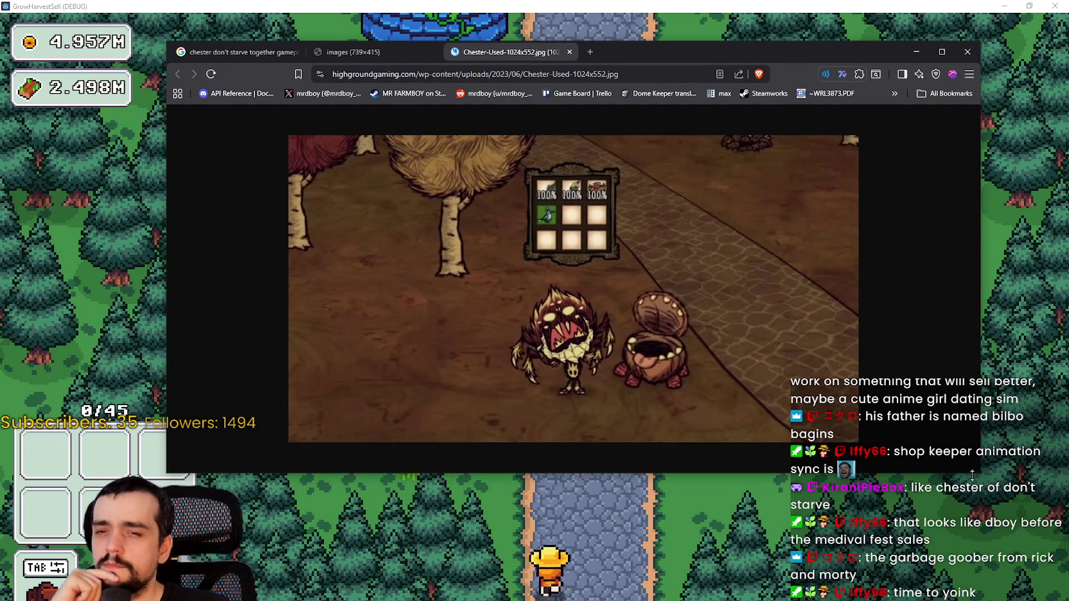
left_click_drag(972, 474, 972, 551)
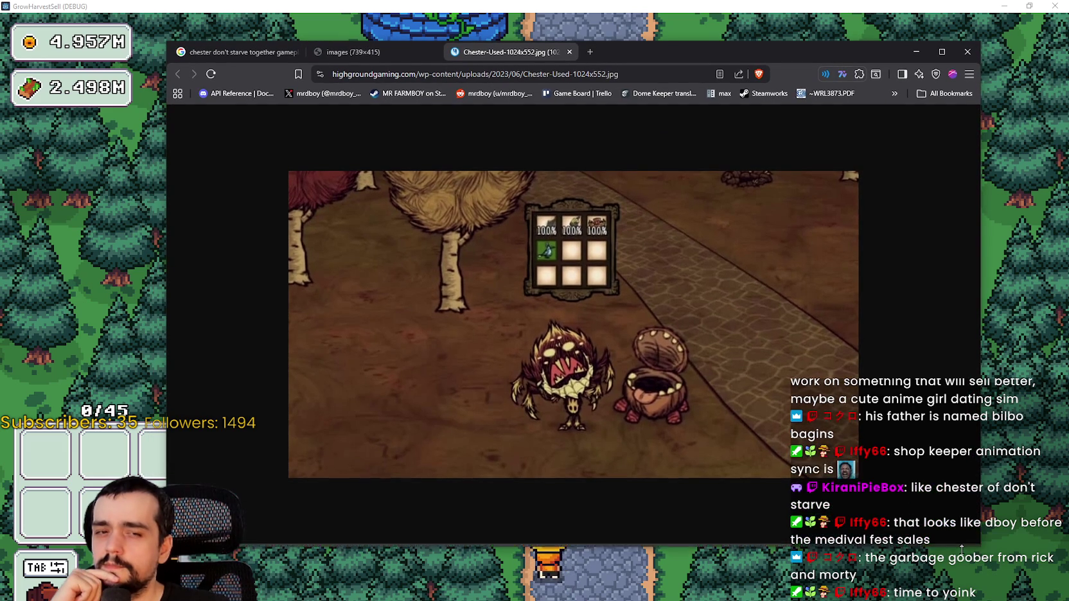
left_click(916, 54)
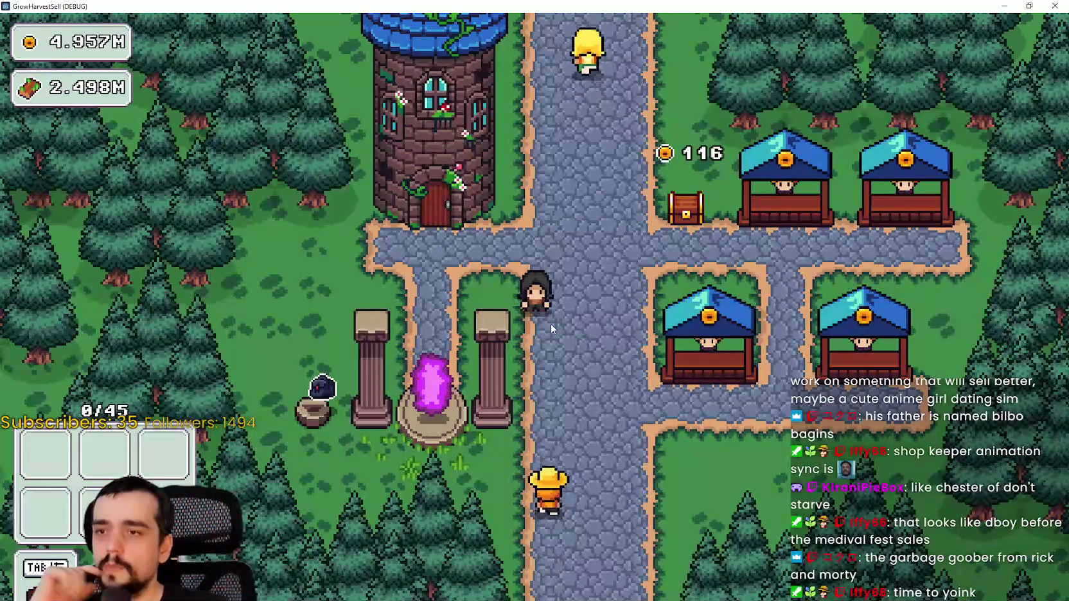
Walk up the path, close the inventory grid, and close the running game window
key("w")
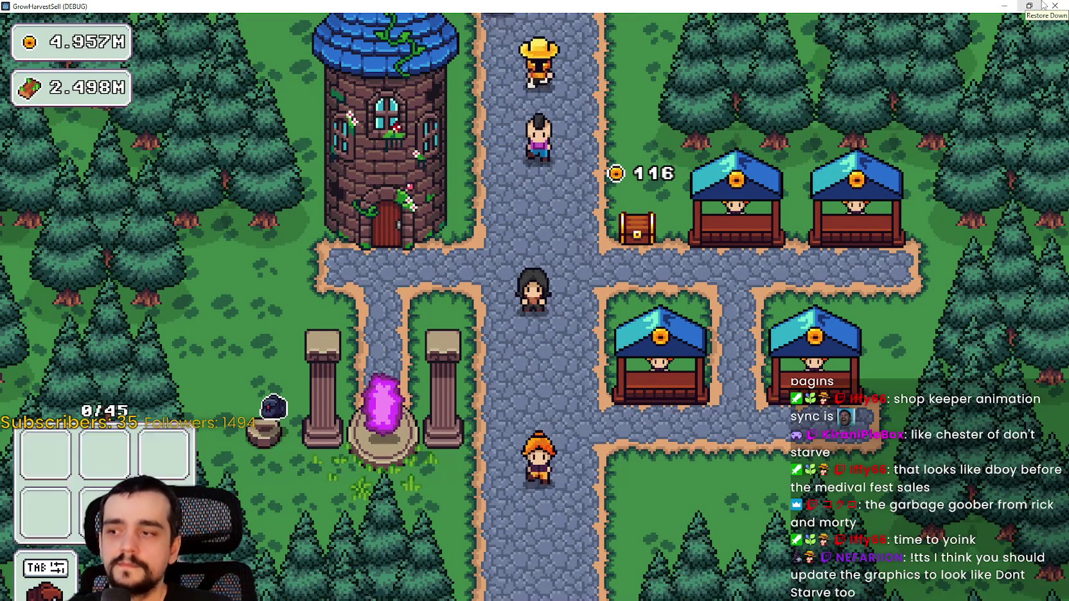
key("Tab")
left_click(1042, 6)
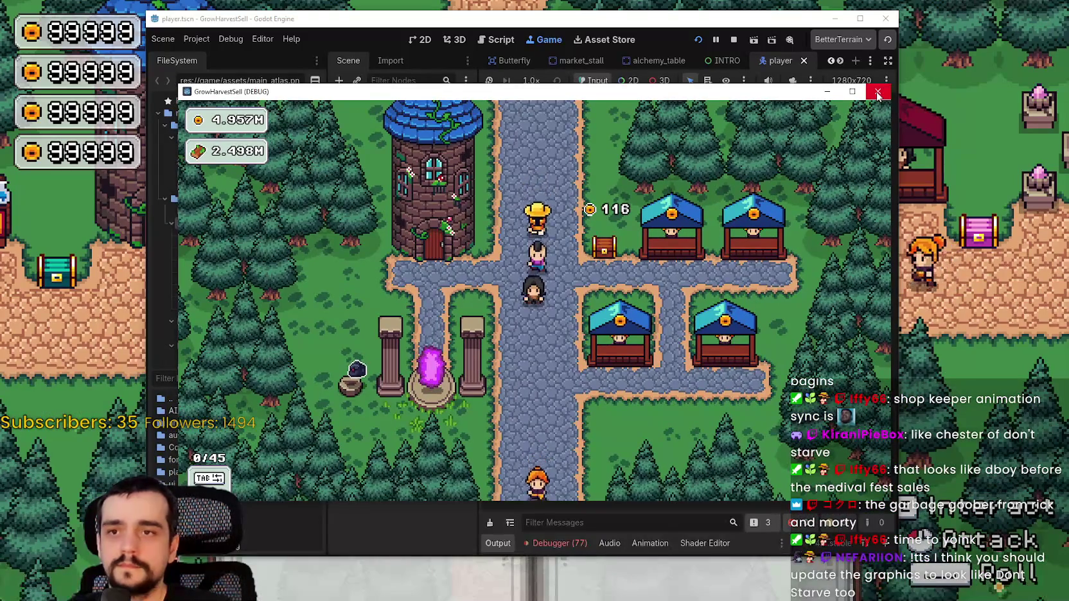
Stop the debug game with F8, then press F5 to bring up the other village game
key("F8")
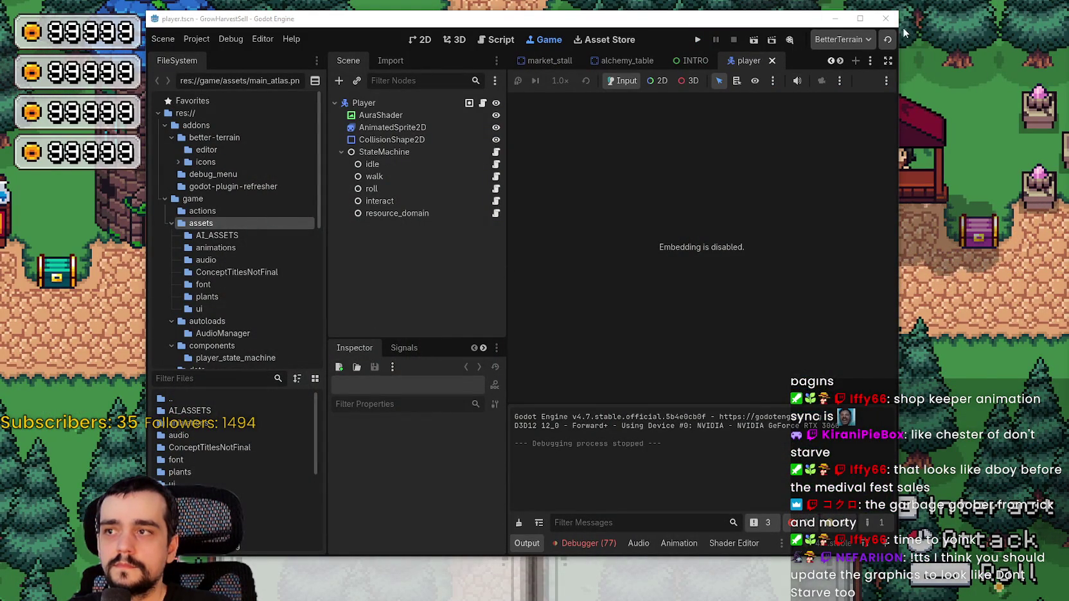
key("F5")
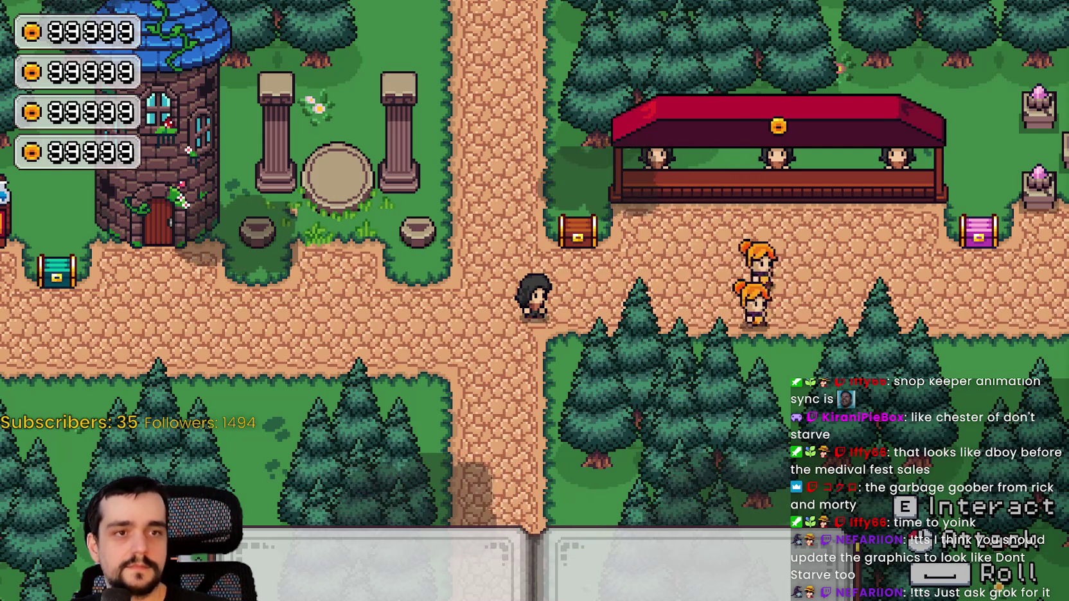
Walk the character left, then switch to the Harvest Mage editor showing game_ui_layer.tscn
key("a")
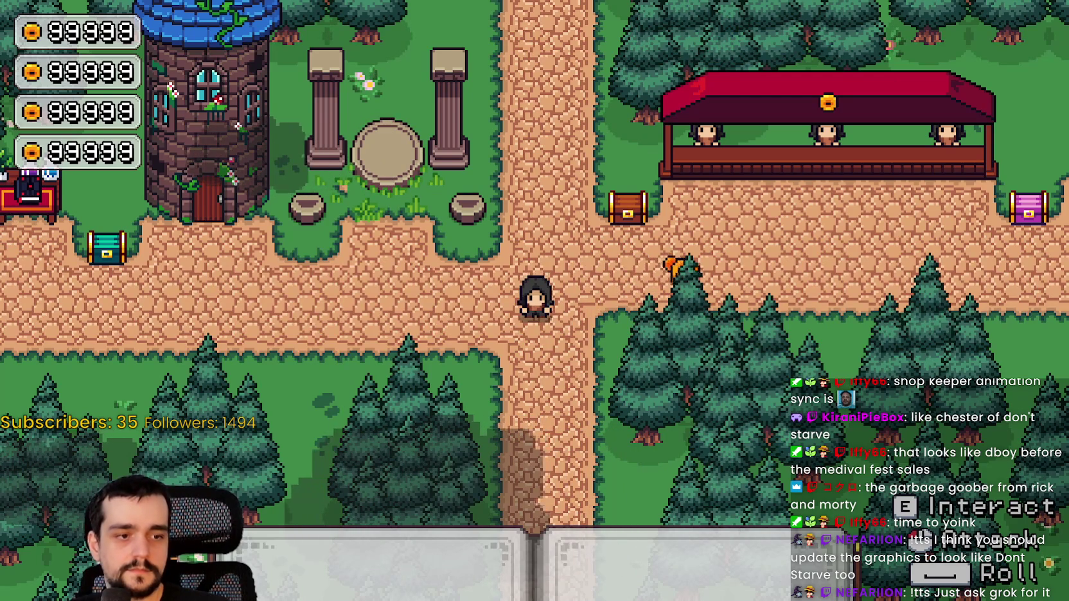
key("alt+Tab")
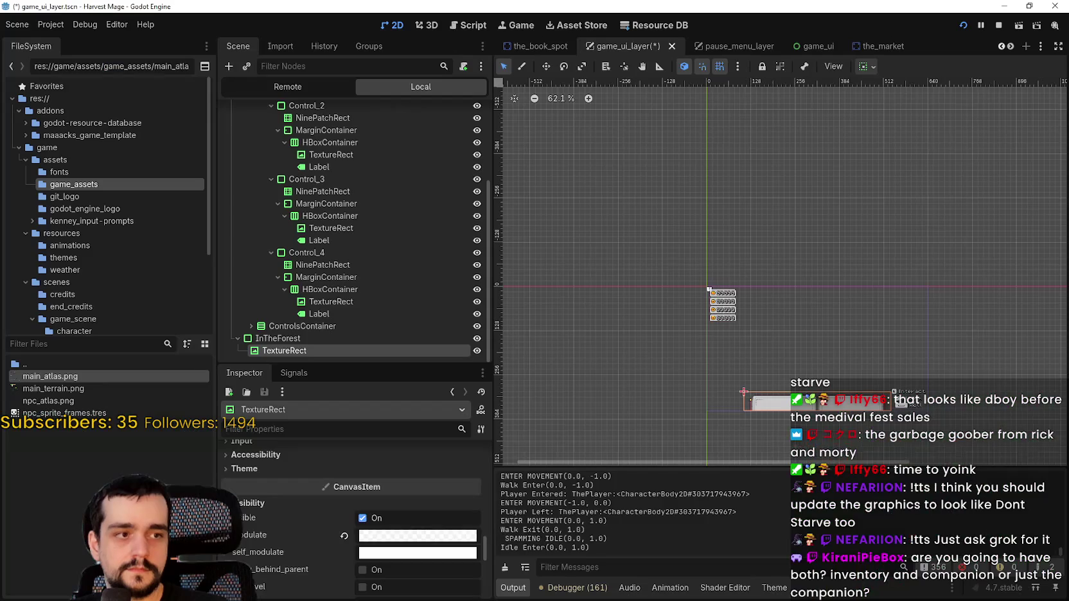
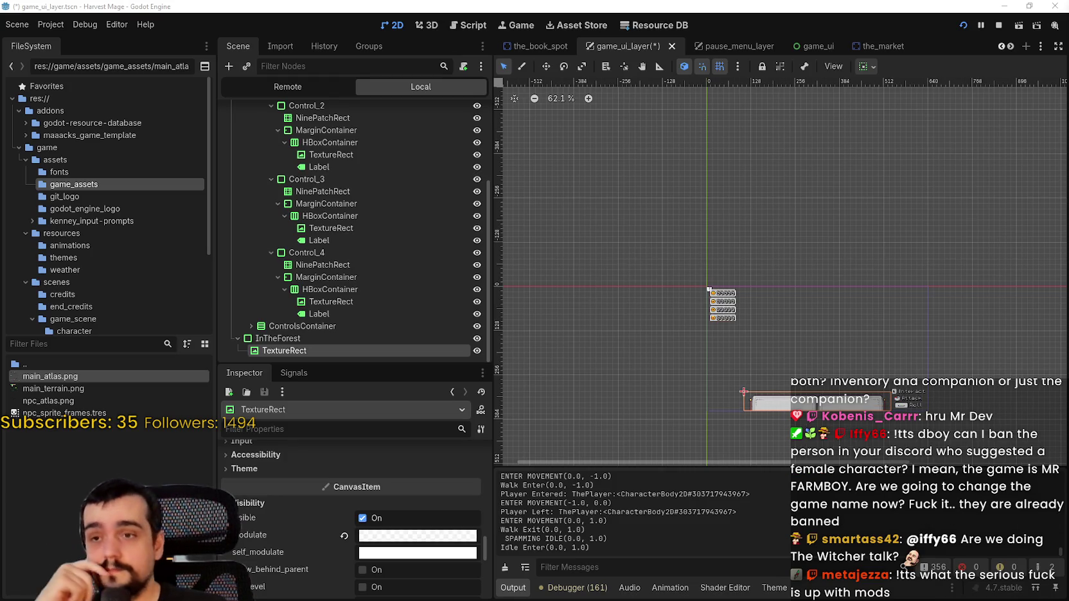
Scroll the view while checking the coin counters and InTheForest panel in the running game
scroll(911, 328, "up", 3)
scroll(845, 278, "up", 1)
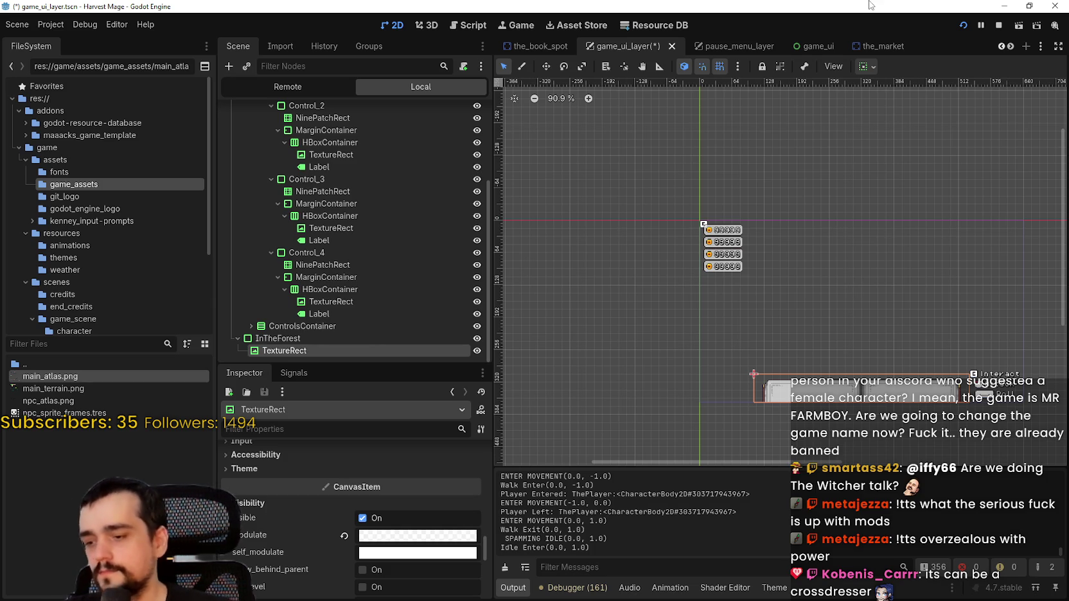
scroll(671, 409, "up", 1)
scroll(781, 375, "up", 4)
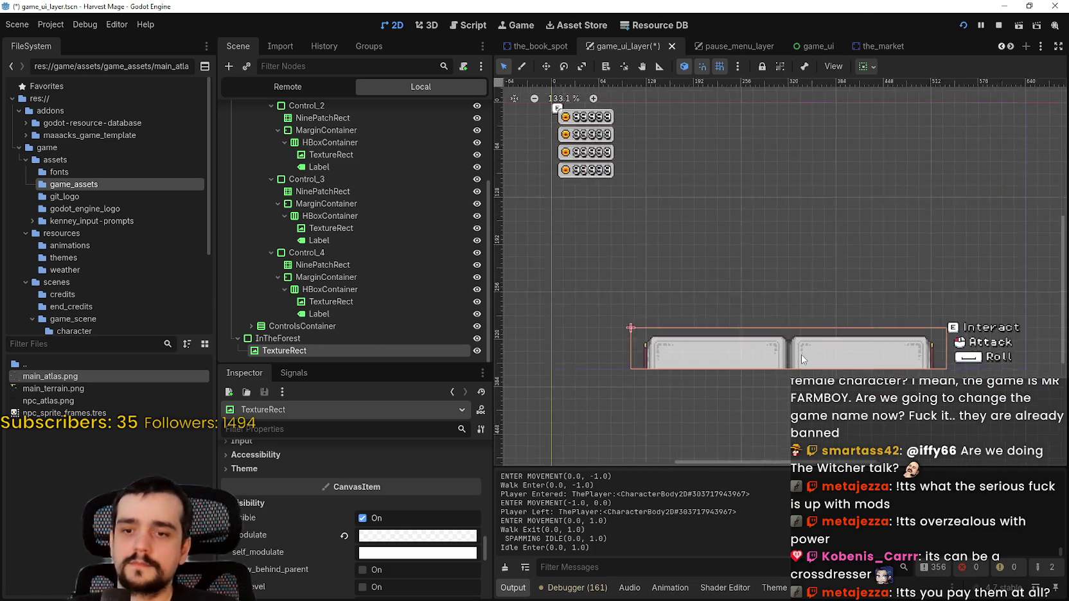
scroll(883, 350, "up", 3)
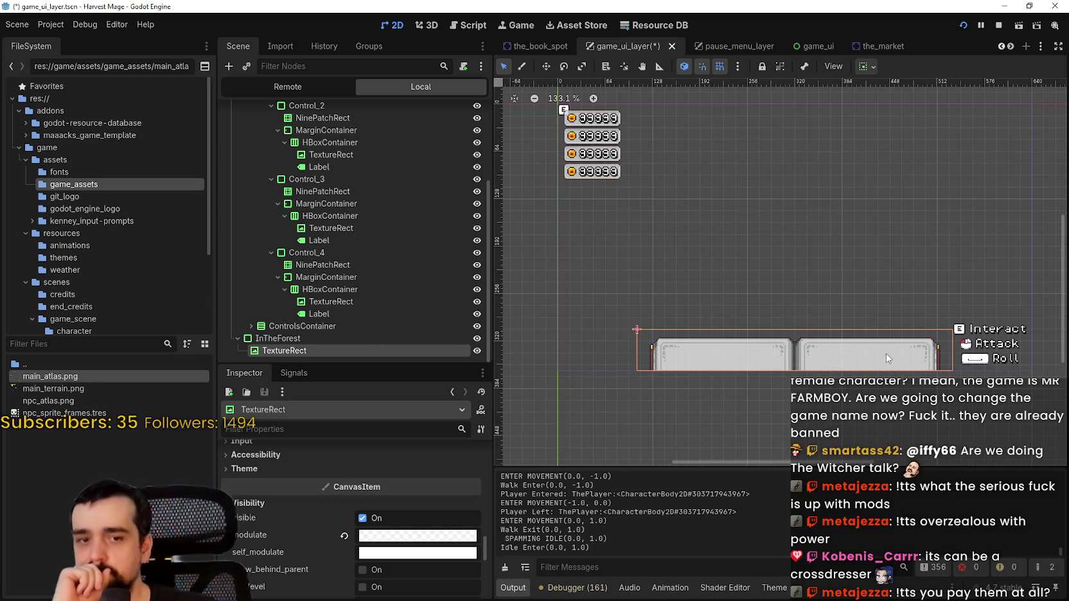
scroll(836, 370, "down", 1)
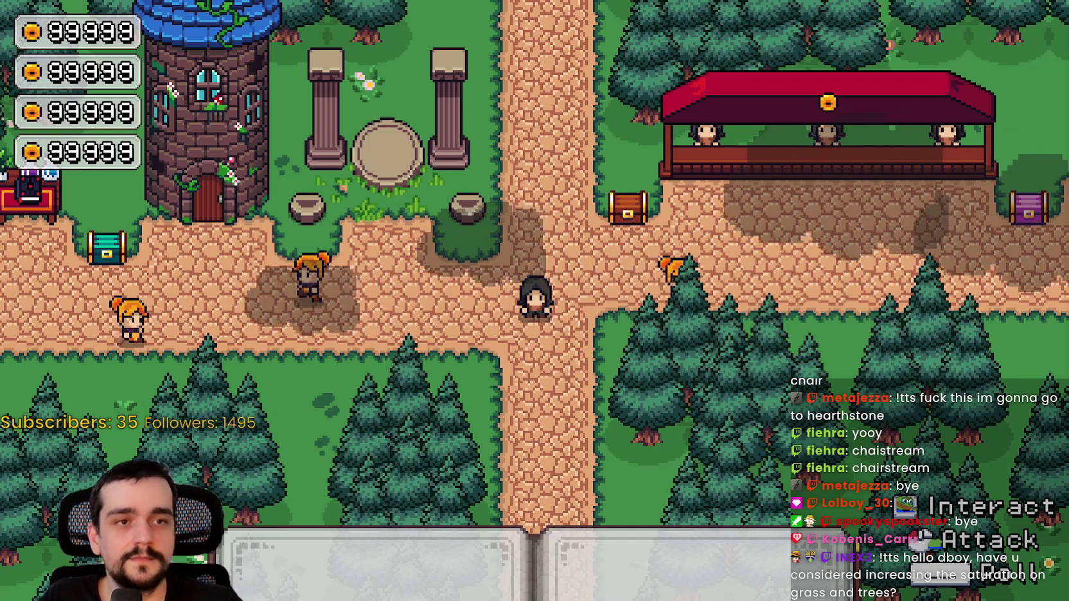
Walk the mage west along the village path, then switch to main_atlas.png in Aseprite
key("a")
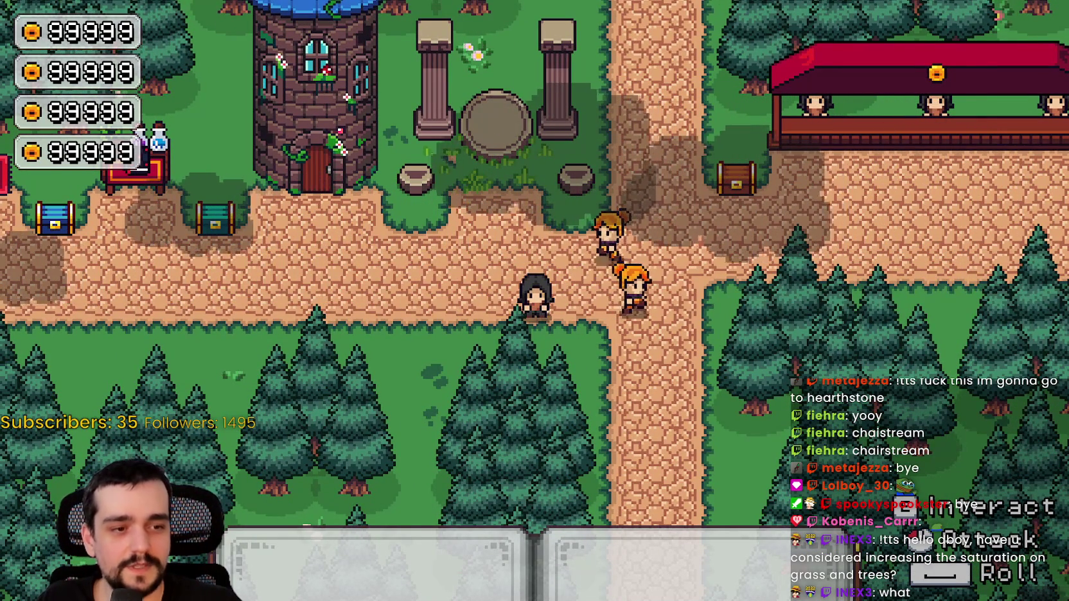
key("alt+Tab")
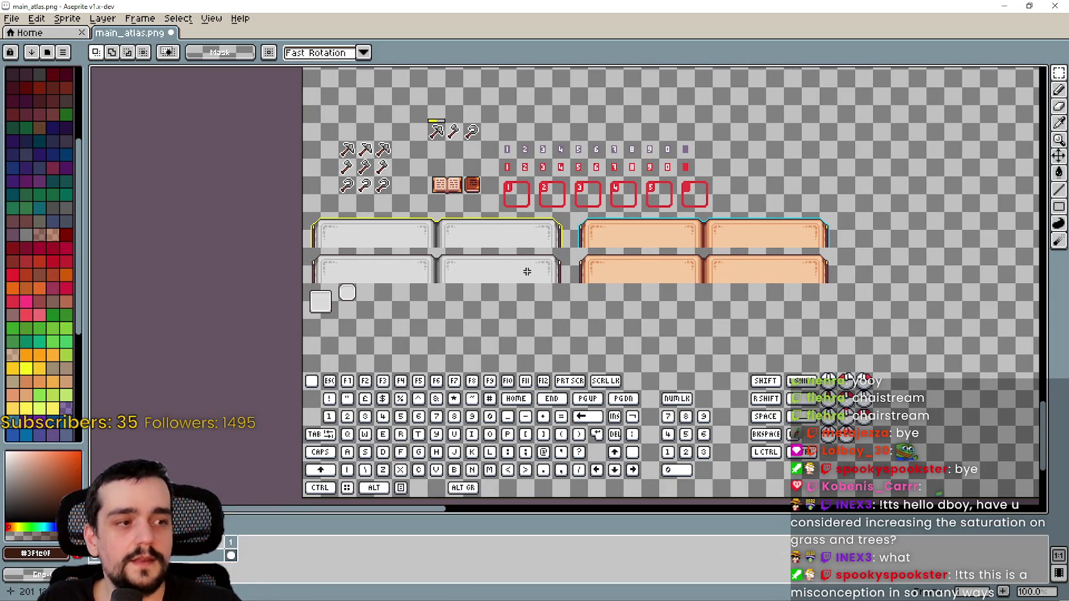
scroll(337, 208, "up", 1)
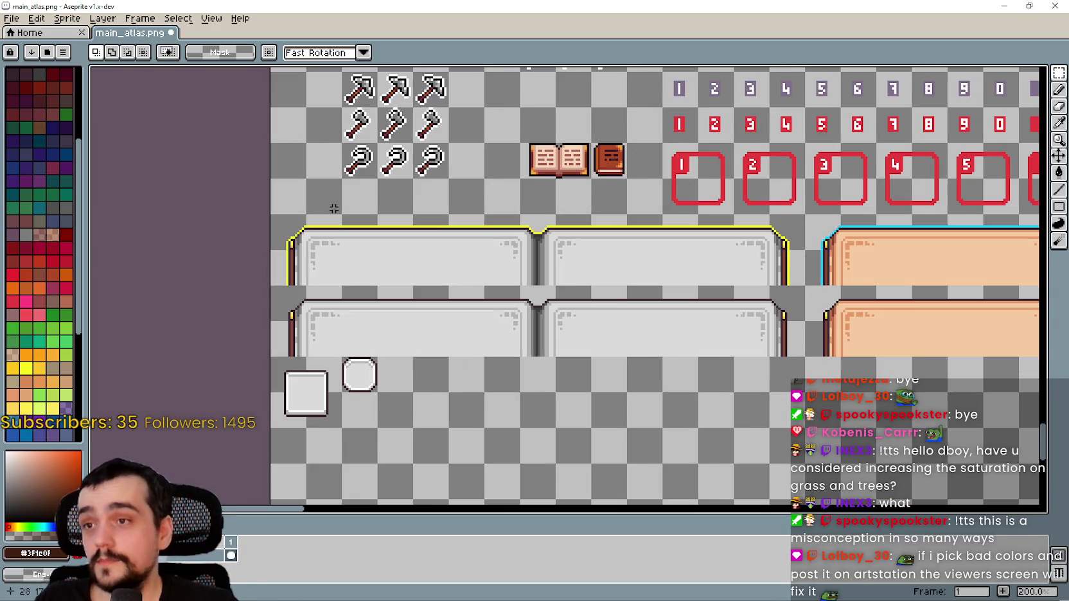
scroll(364, 207, "down", 1)
scroll(441, 201, "up", 1)
scroll(442, 201, "down", 2)
scroll(441, 201, "up", 3)
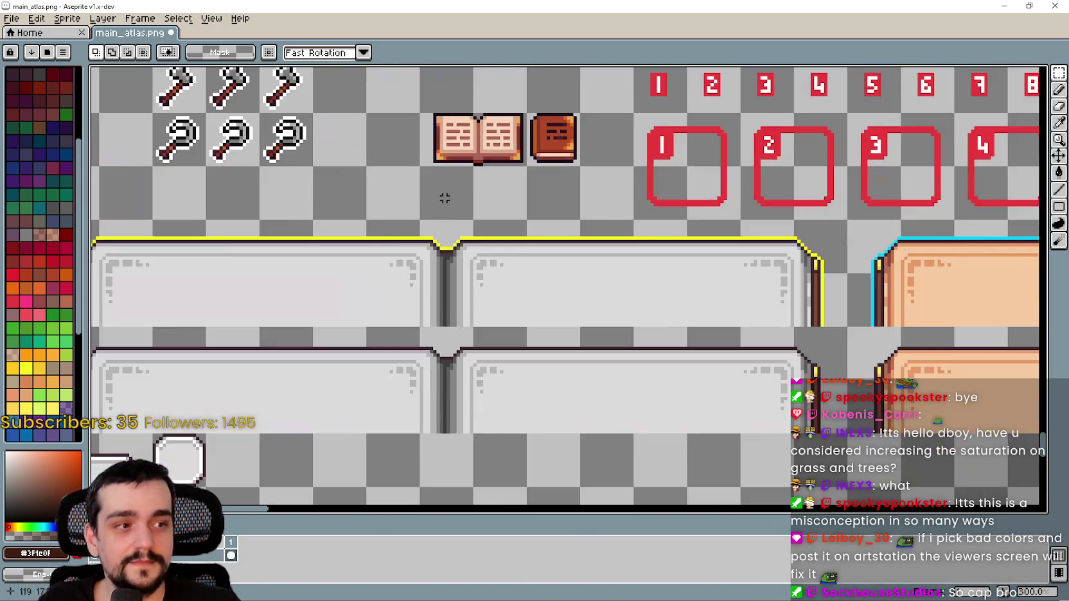
scroll(445, 198, "down", 1)
scroll(443, 197, "up", 1)
scroll(440, 198, "down", 1)
left_click_drag(434, 199, 503, 238)
scroll(507, 235, "up", 1)
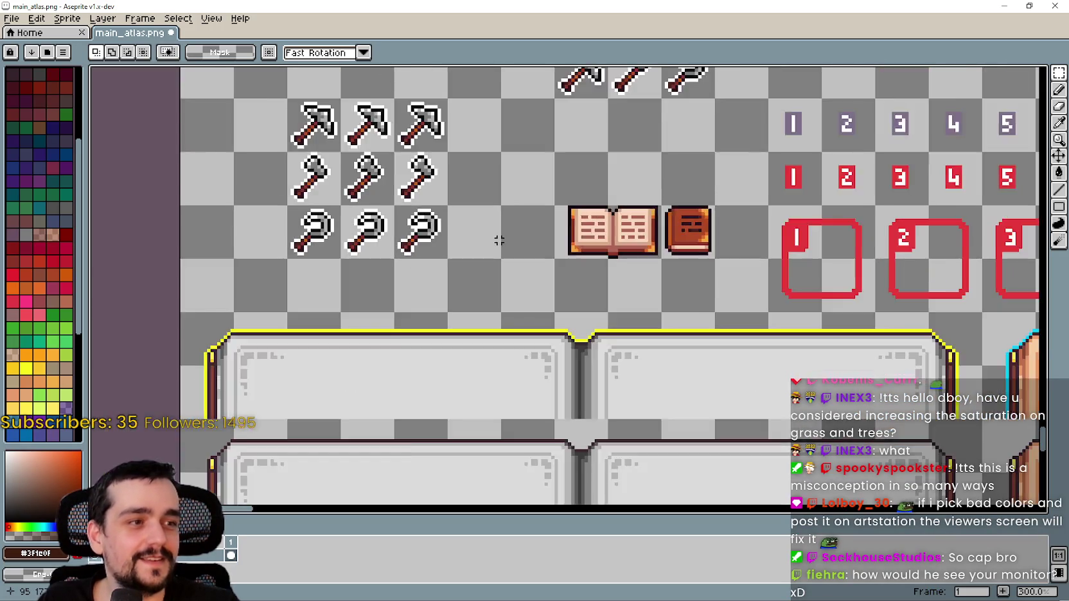
scroll(500, 239, "up", 1)
scroll(498, 236, "down", 1)
scroll(498, 235, "up", 1)
scroll(498, 238, "down", 2)
scroll(499, 241, "down", 1)
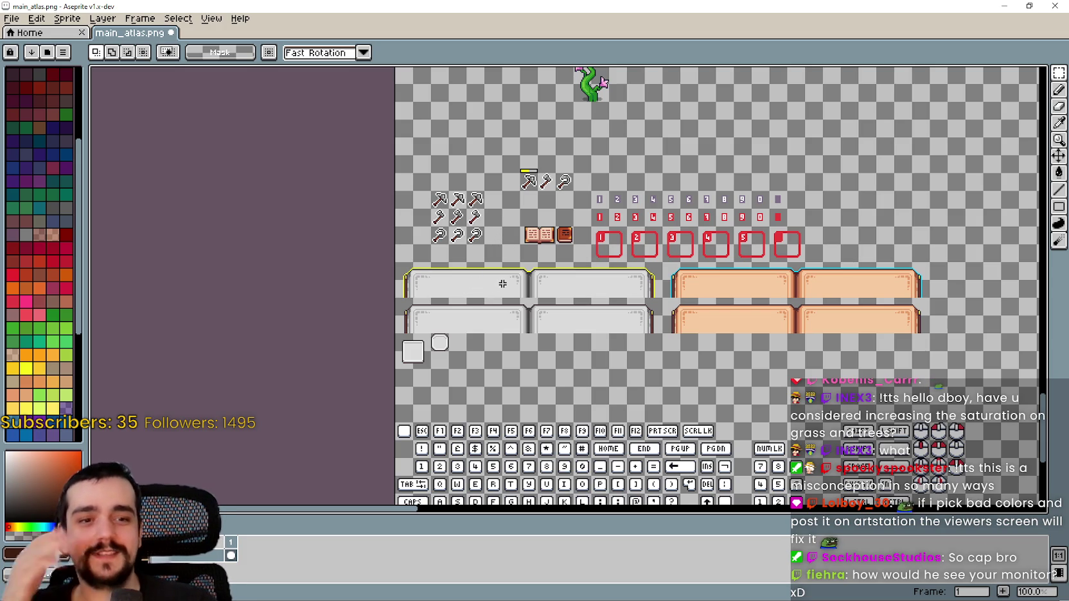
scroll(507, 271, "up", 1)
scroll(511, 266, "down", 1)
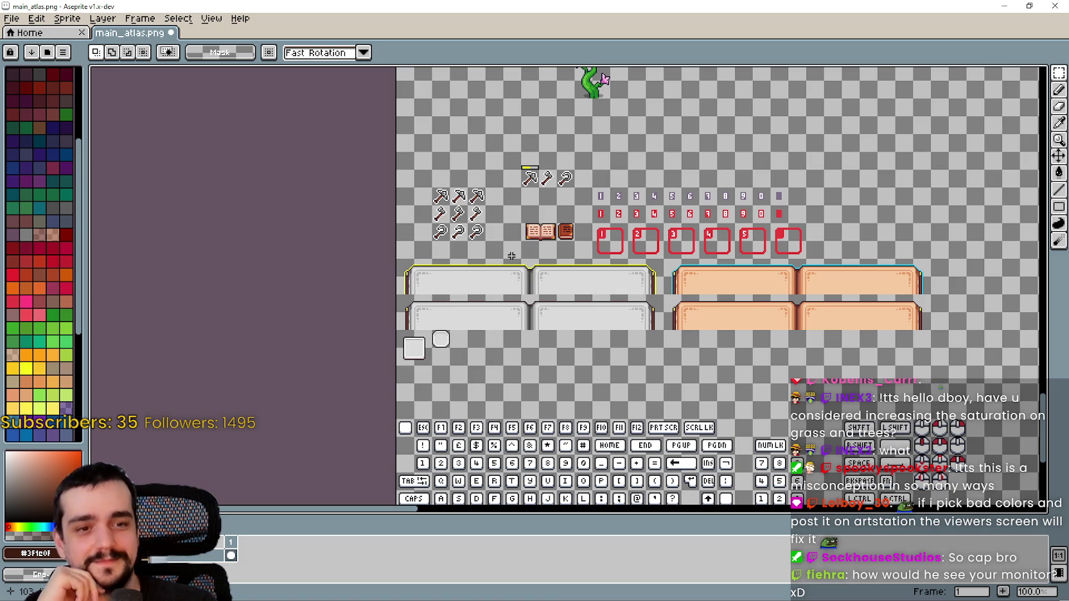
scroll(499, 262, "up", 4)
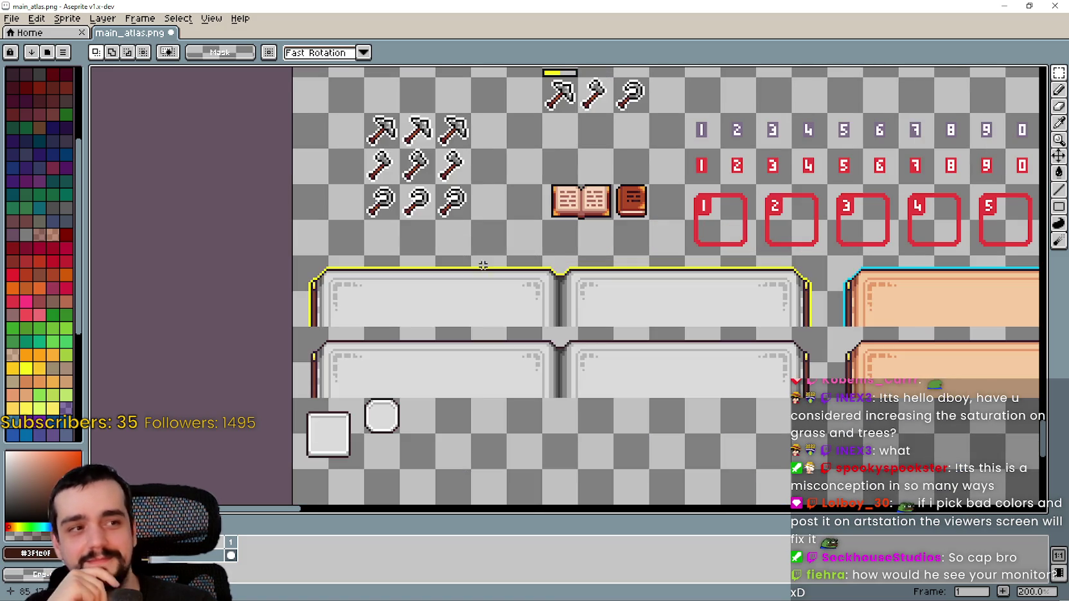
scroll(443, 305, "up", 4)
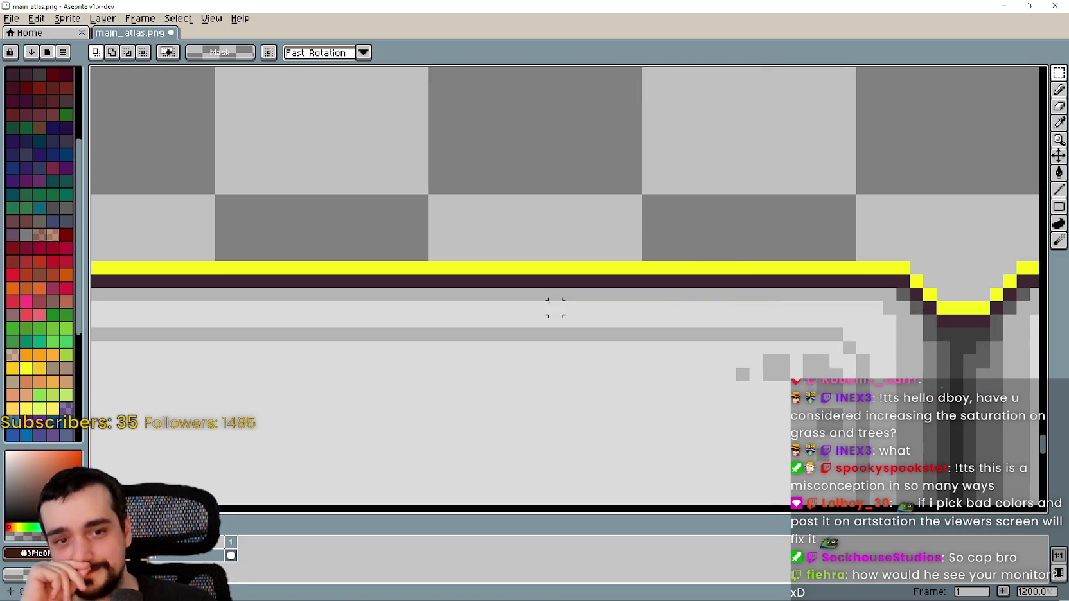
scroll(758, 274, "up", 1)
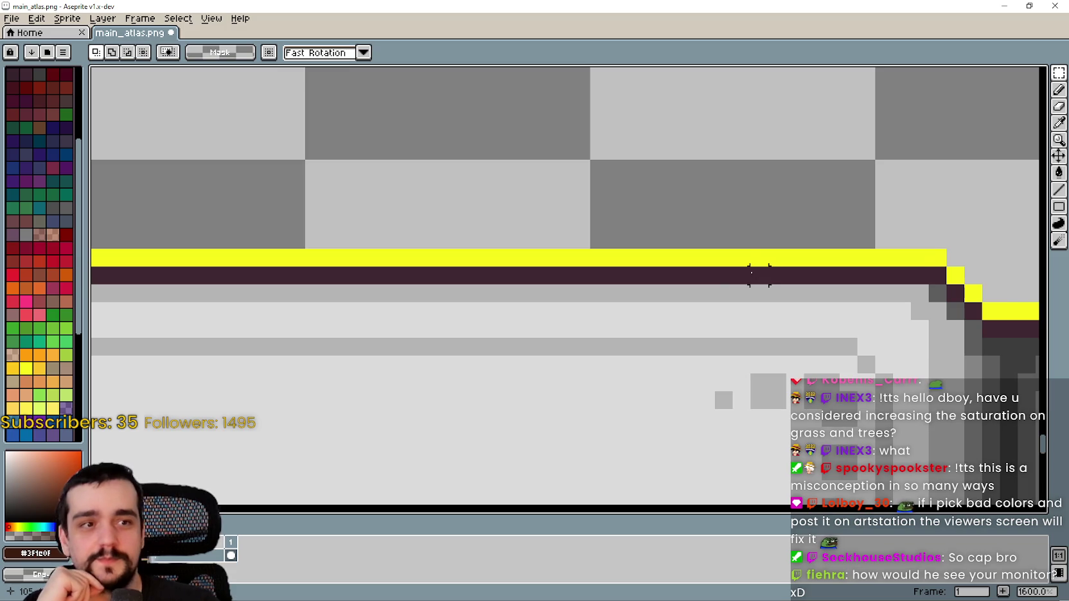
scroll(764, 268, "down", 1)
left_click_drag(811, 262, 522, 270)
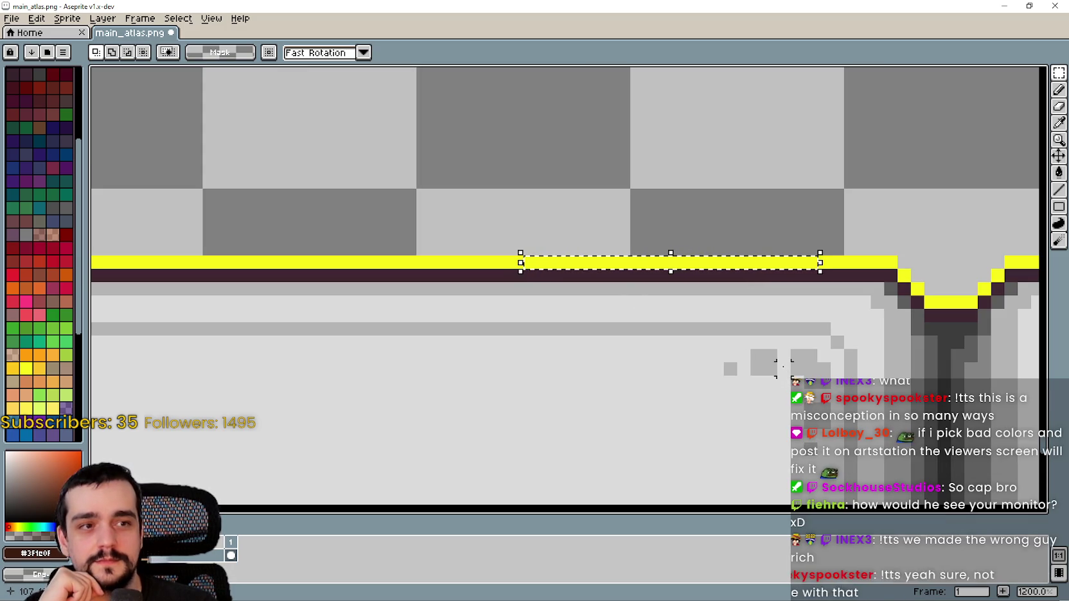
mouse_move(767, 343)
left_mouse_down()
mouse_move(699, 278)
mouse_move(520, 275)
mouse_move(580, 355)
mouse_move(627, 357)
left_mouse_up()
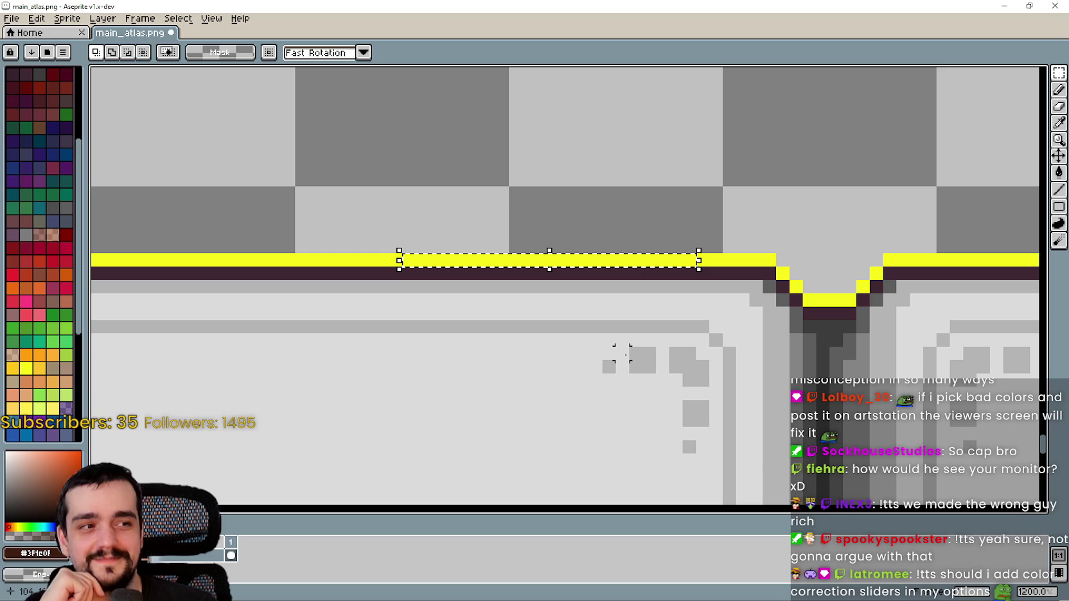
scroll(582, 326, "up", 1)
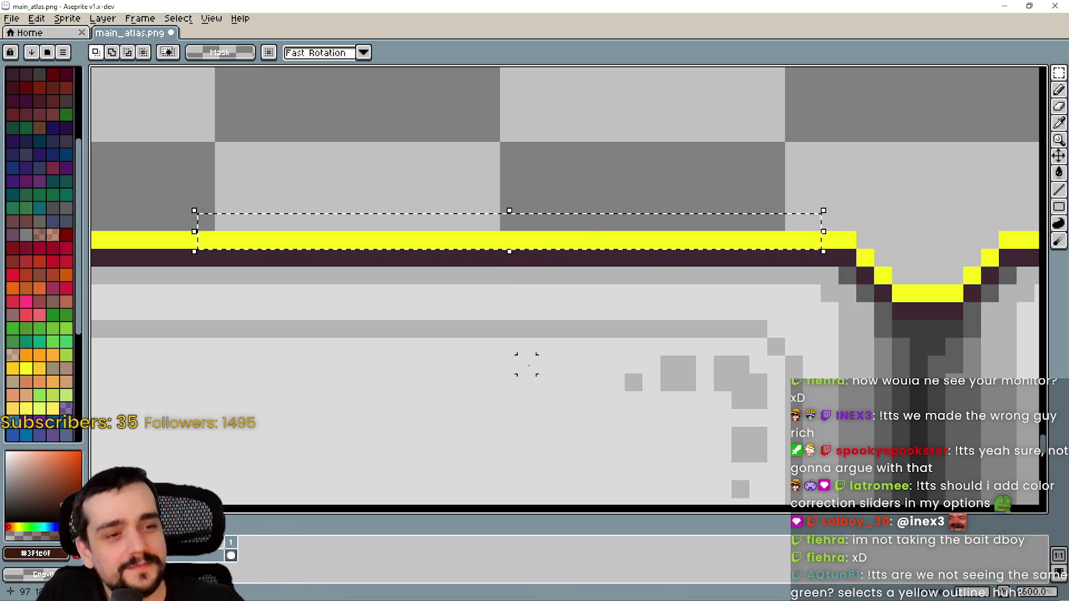
scroll(529, 257, "down", 1)
scroll(528, 271, "down", 3)
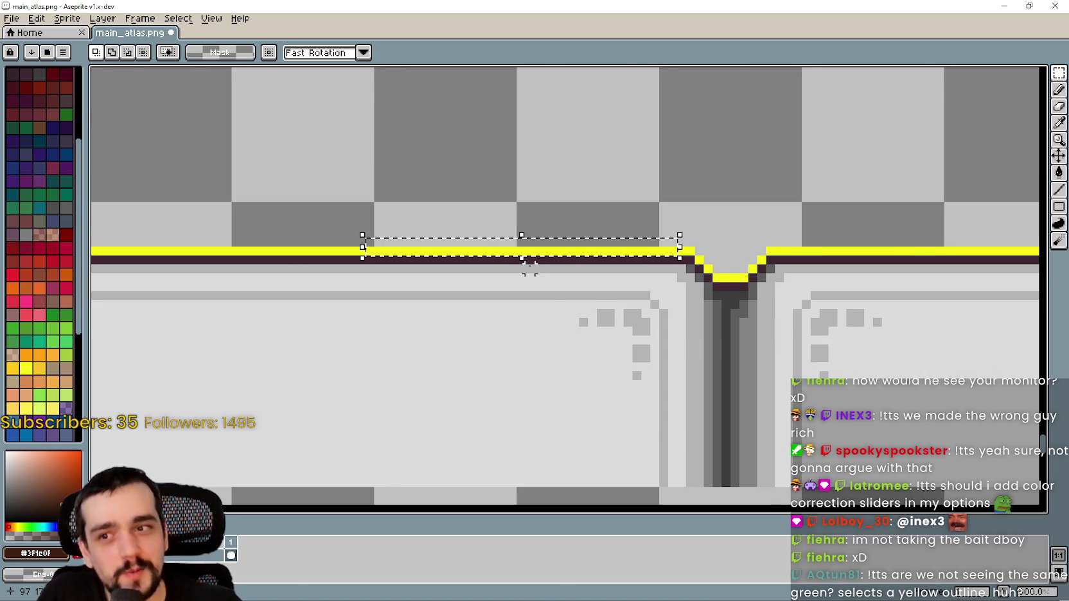
scroll(538, 298, "down", 1)
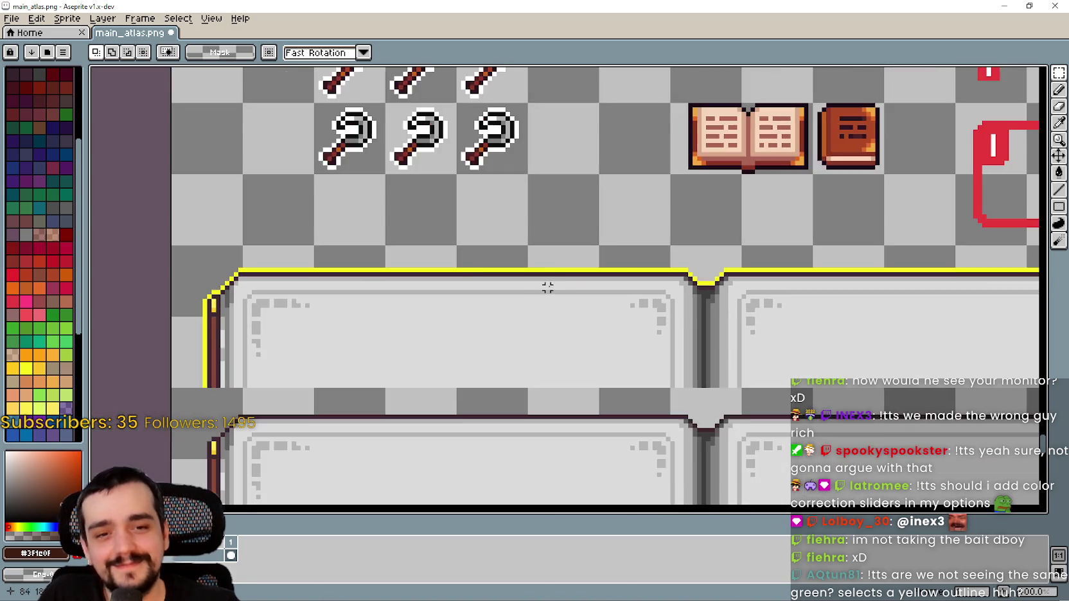
scroll(697, 237, "up", 5)
left_click_drag(617, 300, 765, 289)
scroll(765, 289, "down", 1)
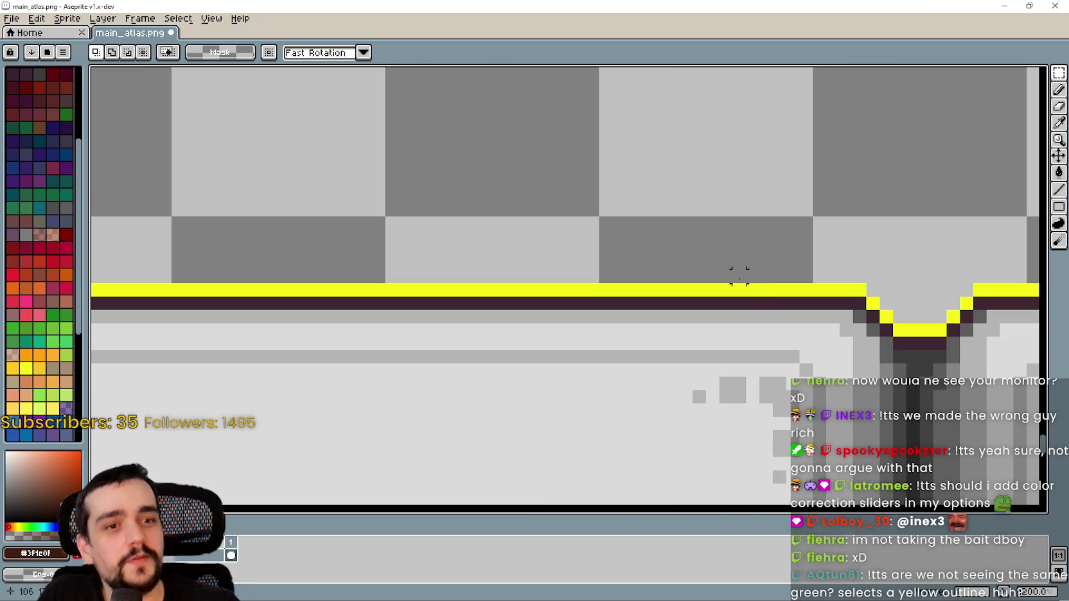
left_click_drag(780, 286, 411, 308)
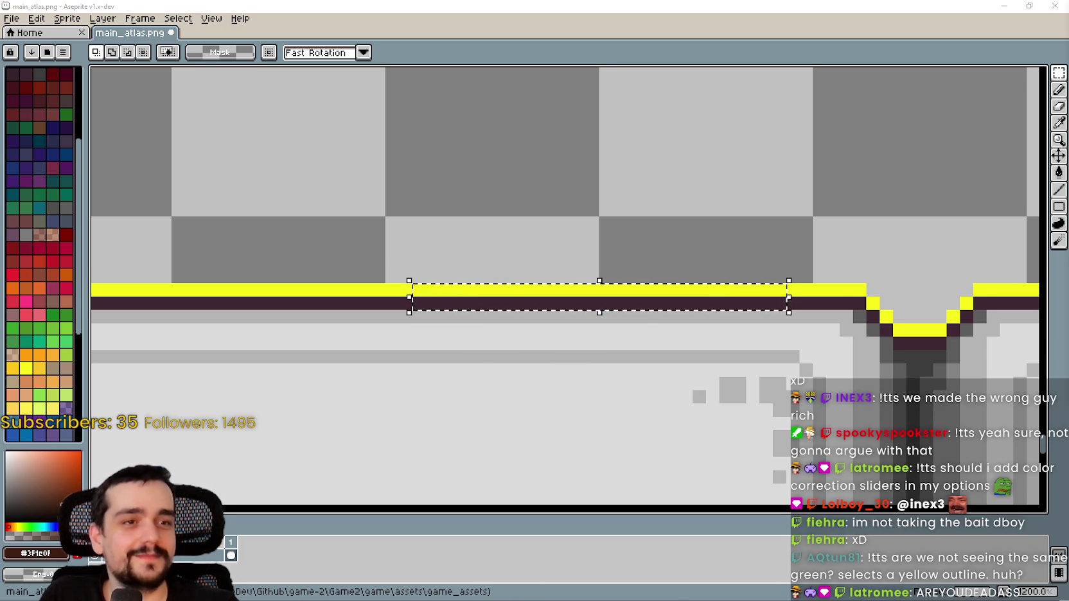
scroll(711, 237, "down", 2)
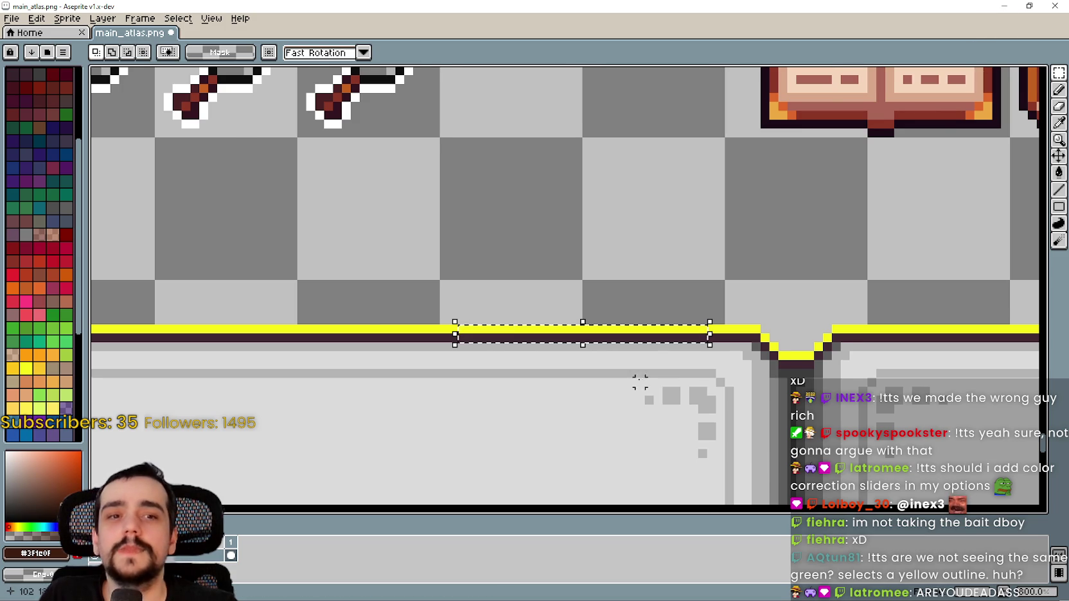
scroll(639, 379, "down", 1)
left_click(518, 279)
scroll(518, 275, "down", 1)
scroll(489, 302, "down", 1)
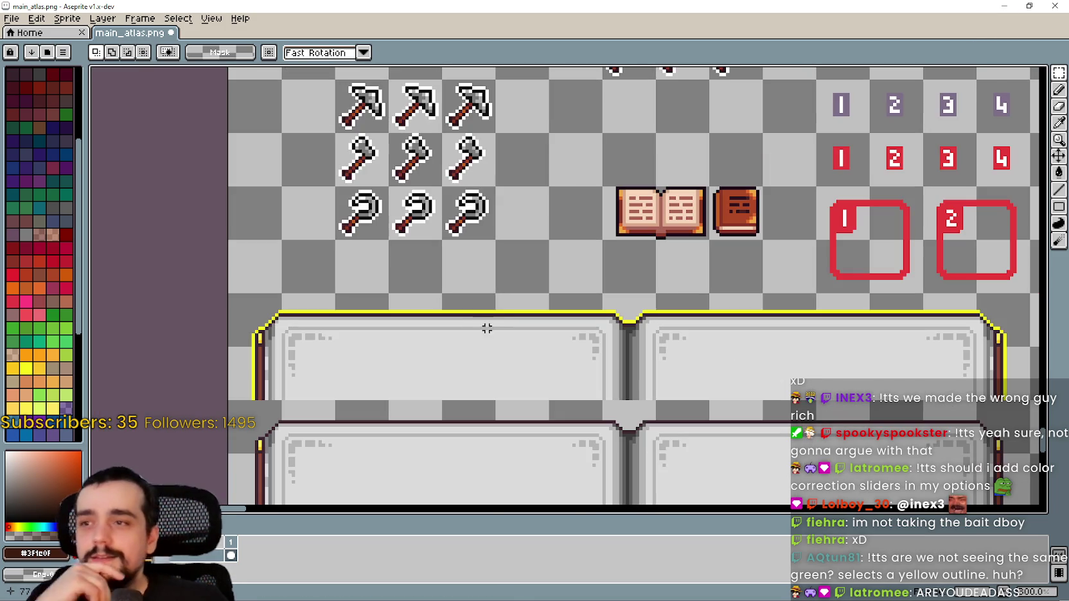
scroll(450, 270, "down", 3)
scroll(556, 282, "up", 3)
scroll(520, 257, "down", 1)
scroll(508, 244, "down", 1)
scroll(483, 221, "up", 3)
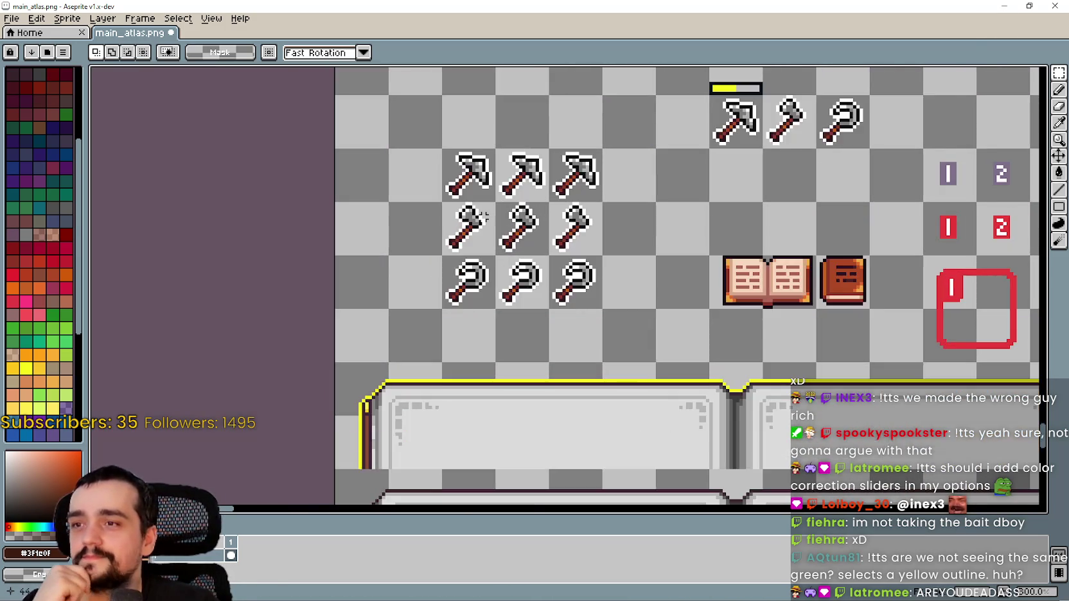
scroll(483, 220, "down", 2)
scroll(549, 313, "up", 2)
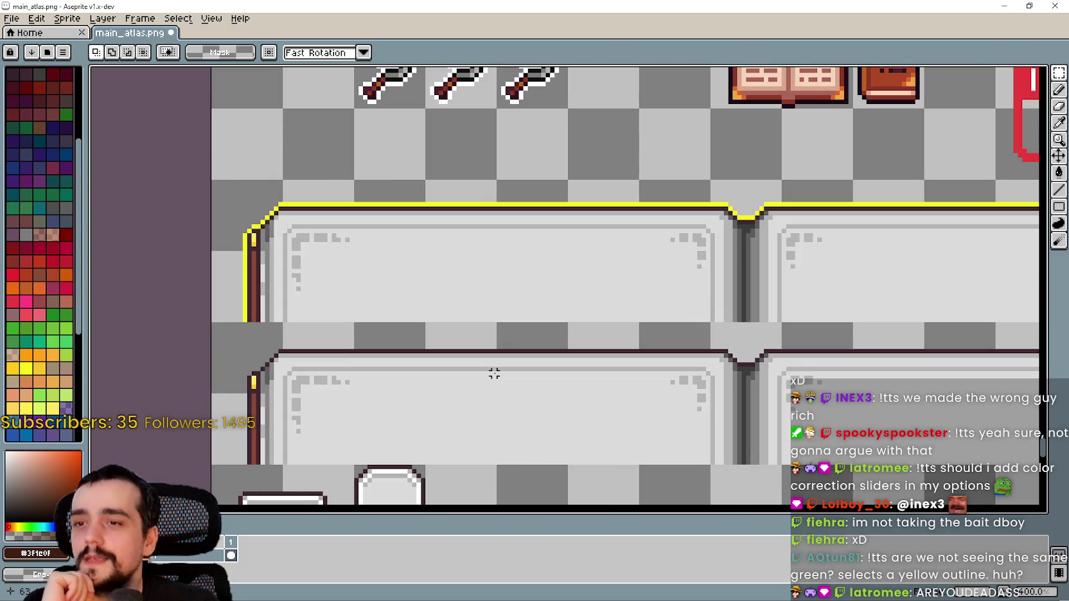
scroll(503, 360, "down", 3)
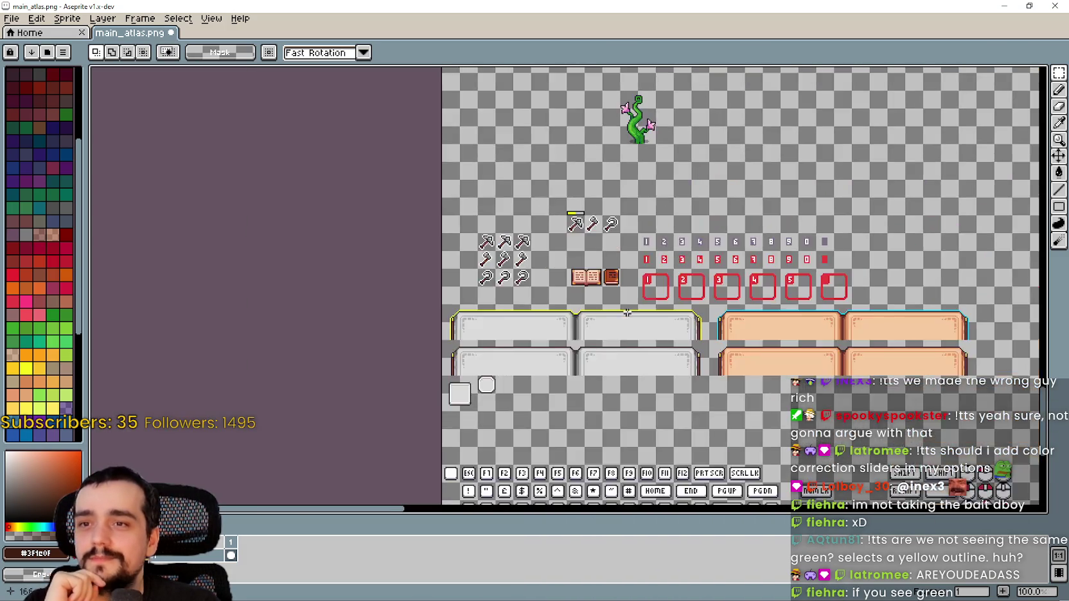
scroll(633, 250, "up", 2)
scroll(561, 363, "down", 1)
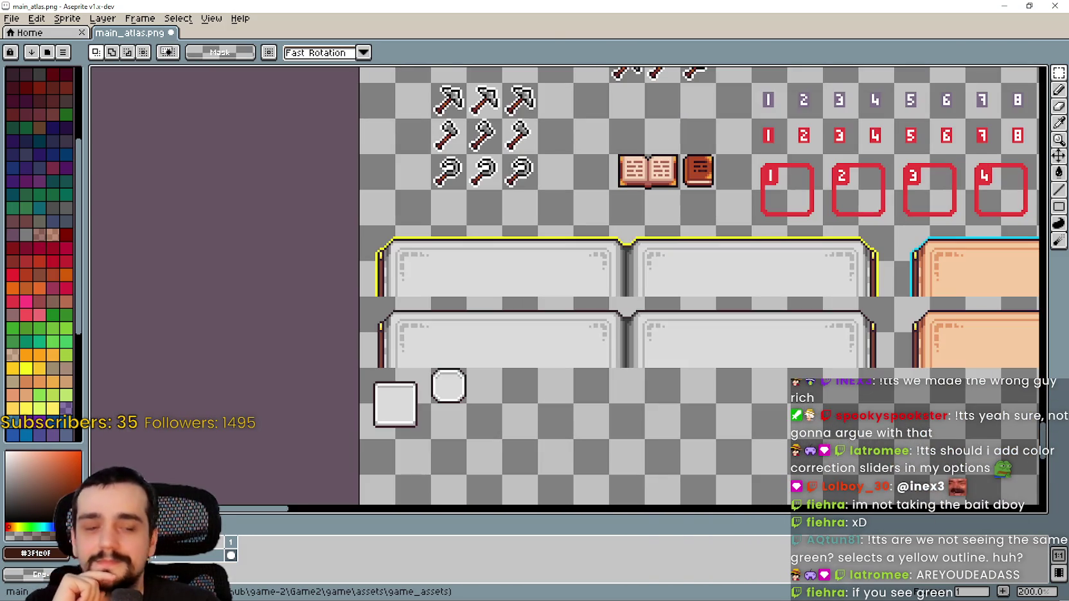
key("alt+Tab")
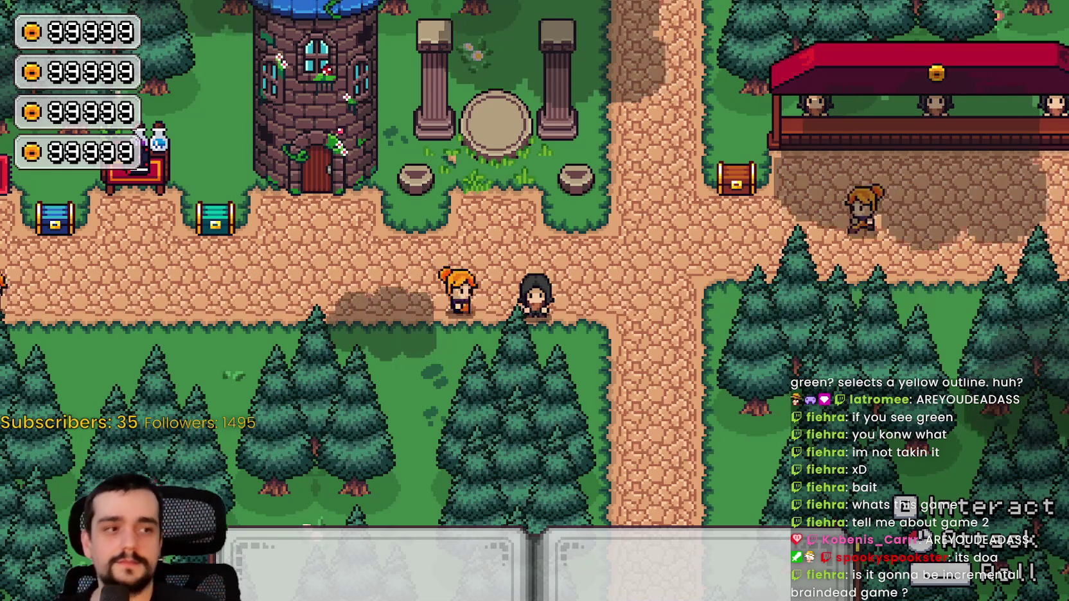
Bring up Harvest Mage's pause menu and resume play in the village
key("Escape")
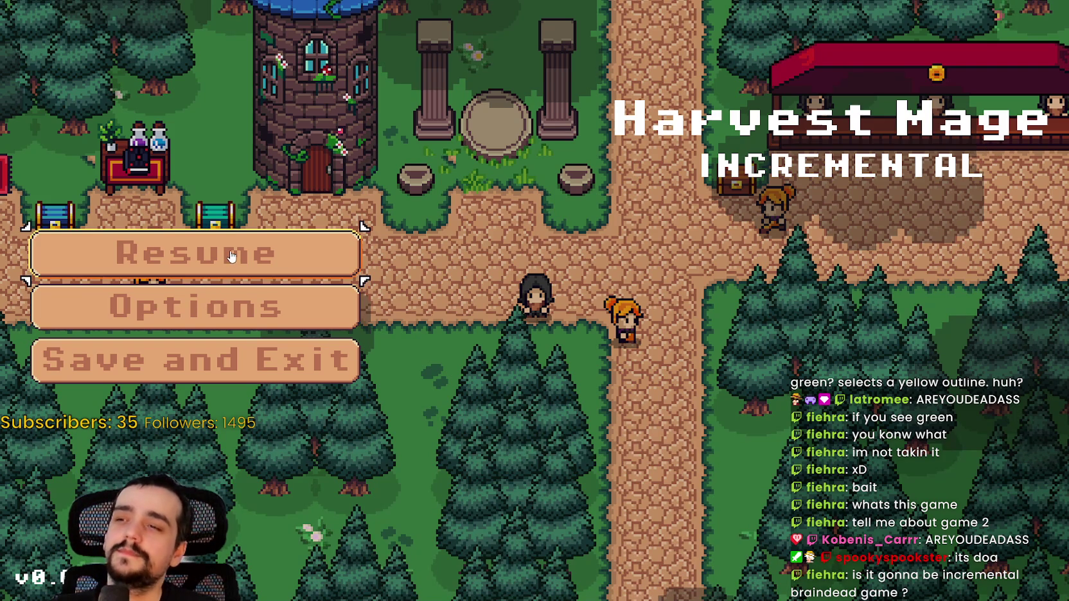
left_click(291, 259)
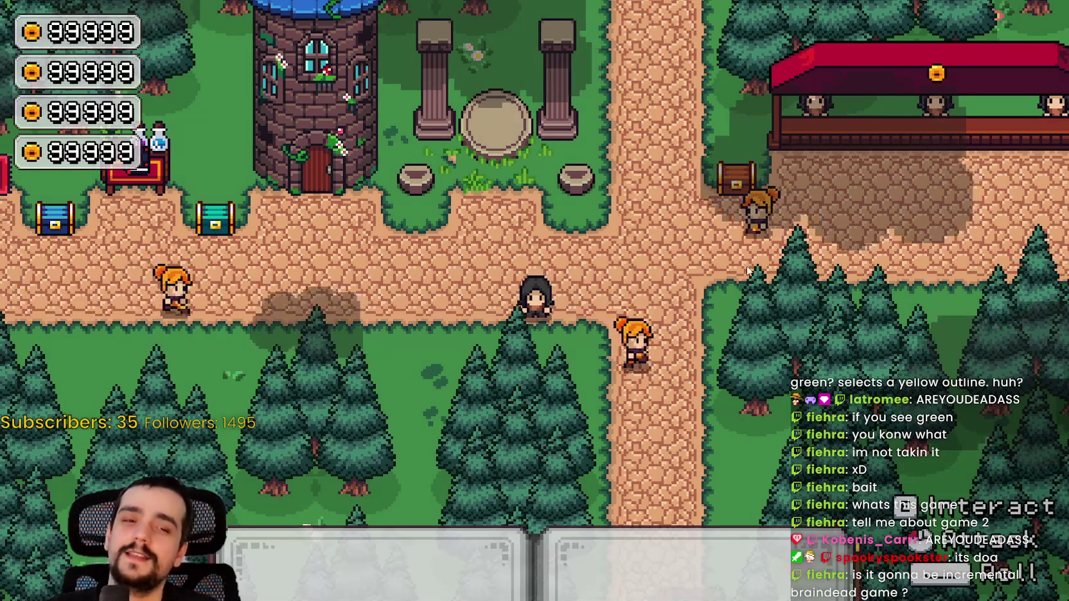
Walk the mage left along the village path up to the tower door
key("d")
key("w")
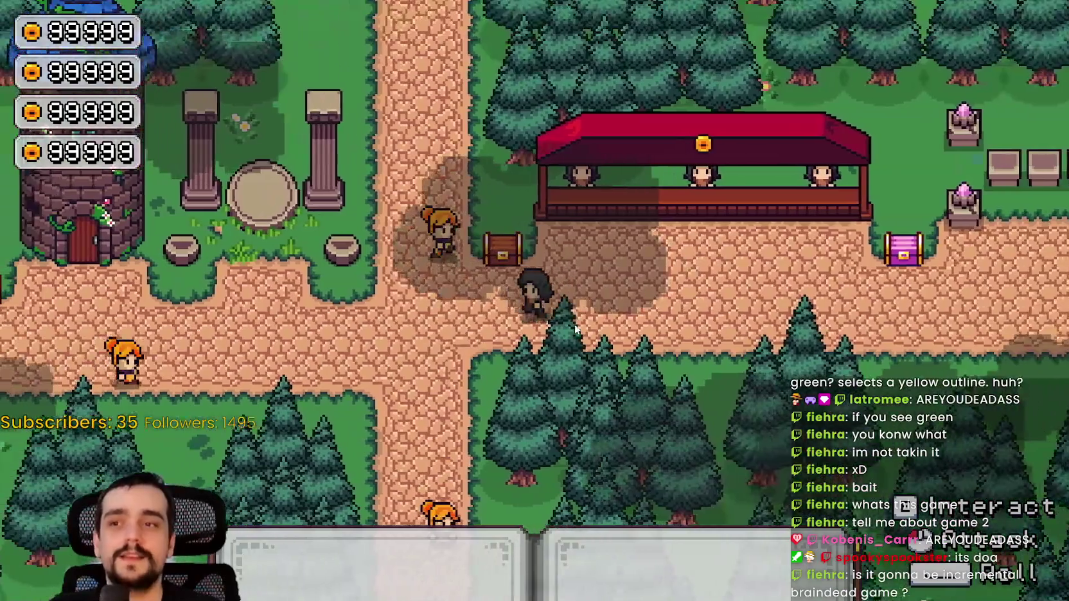
key("a")
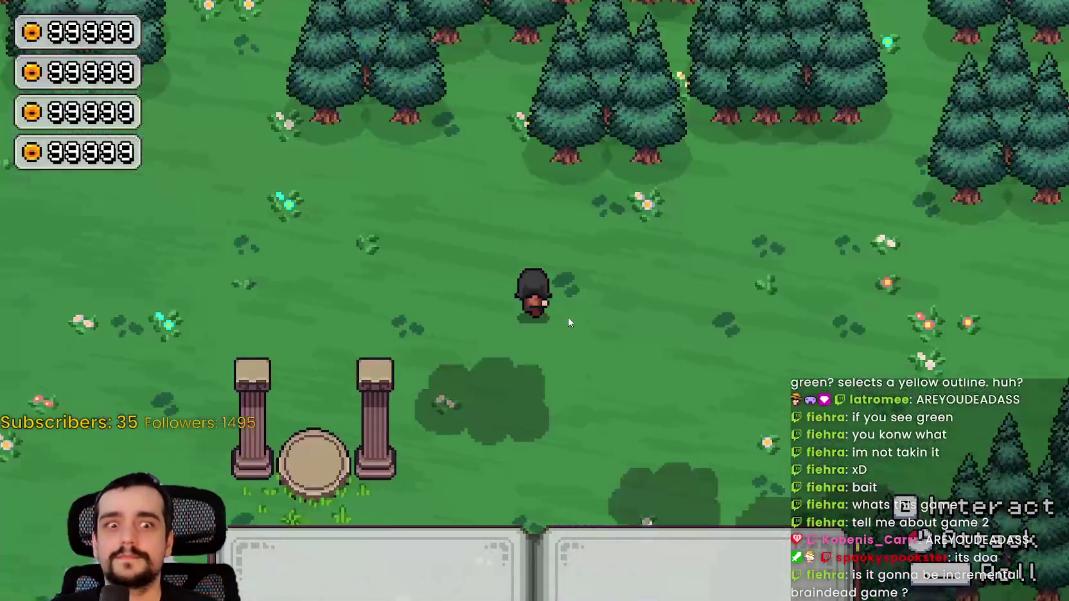
key("w")
key("a")
key("s")
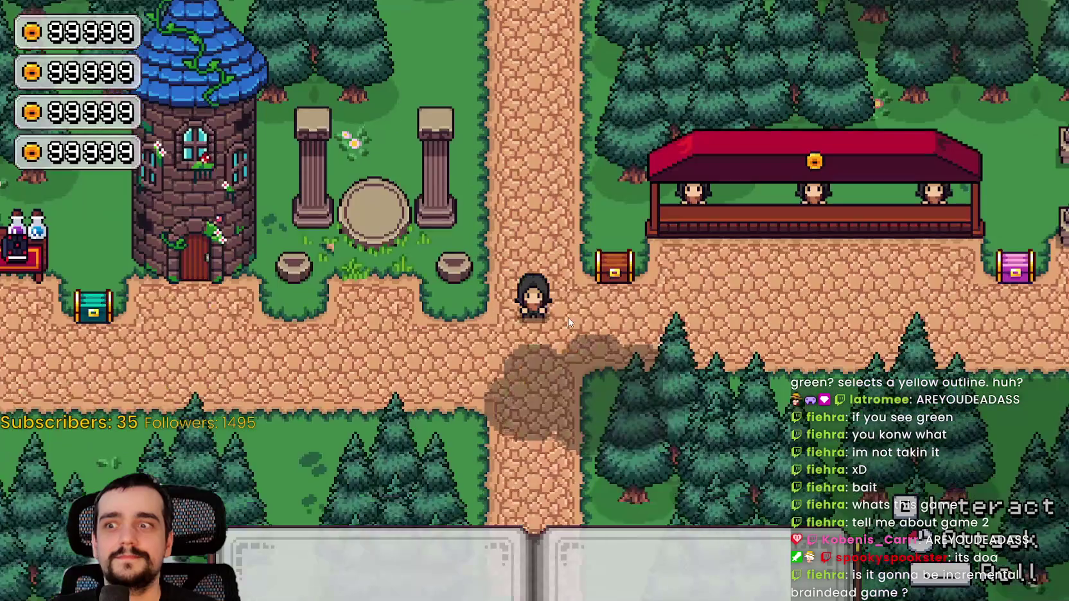
key("s")
key("a")
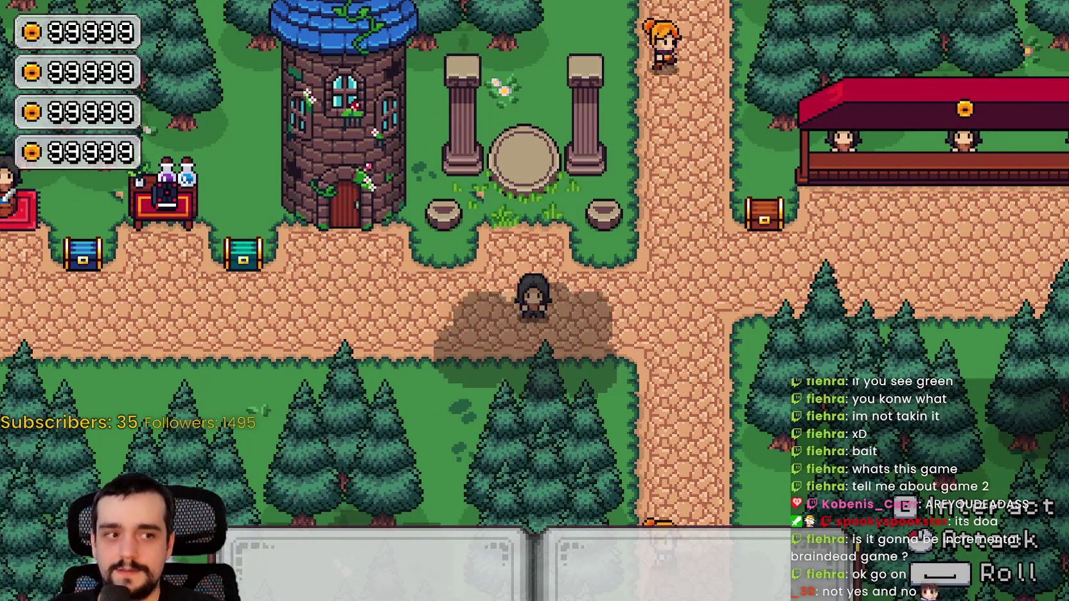
key("a")
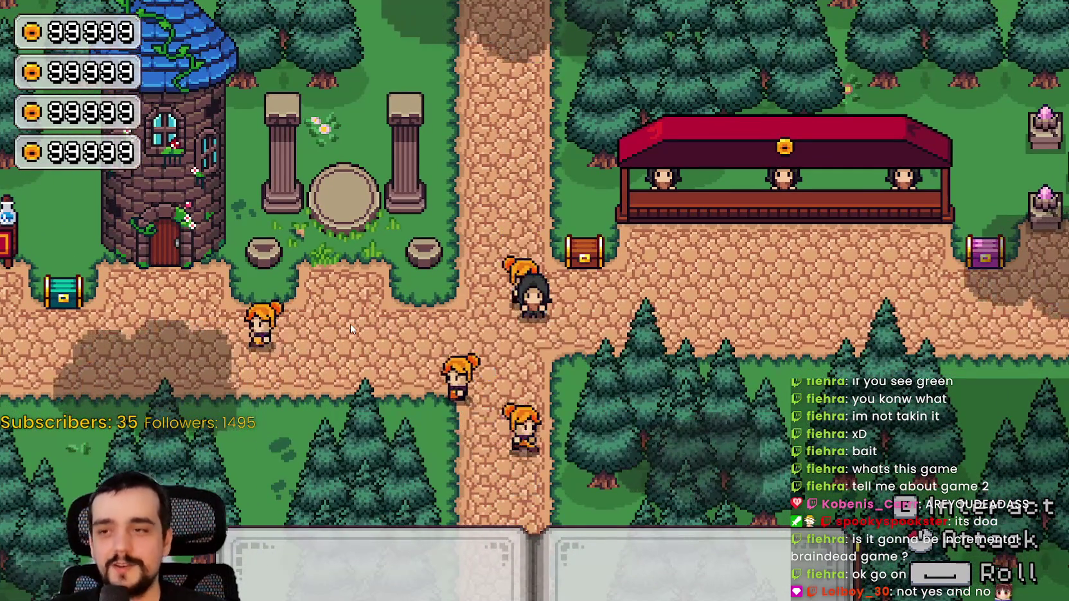
key("a")
key("s")
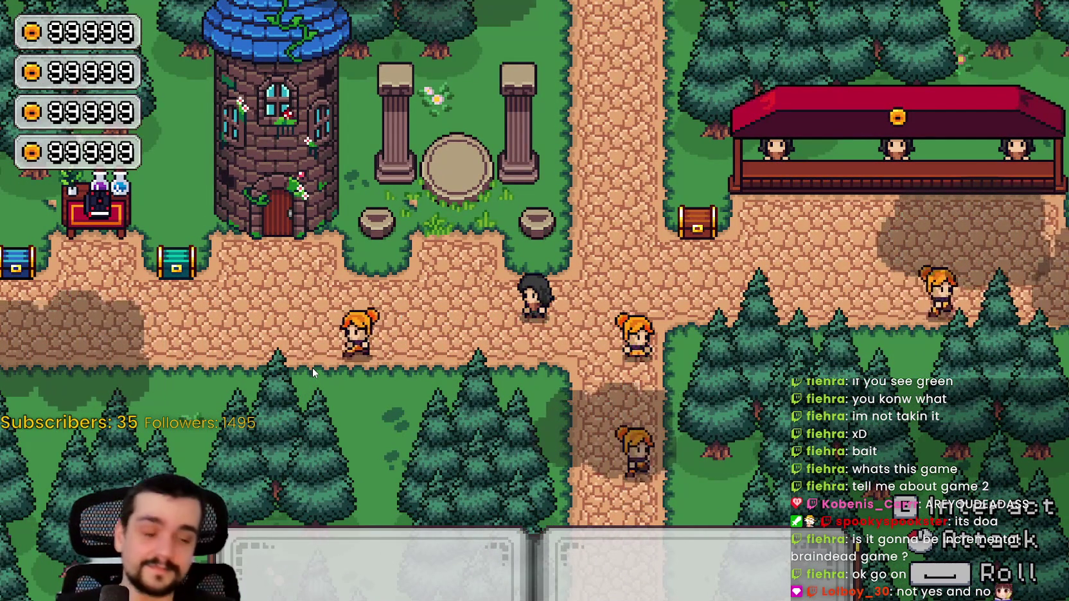
key("a")
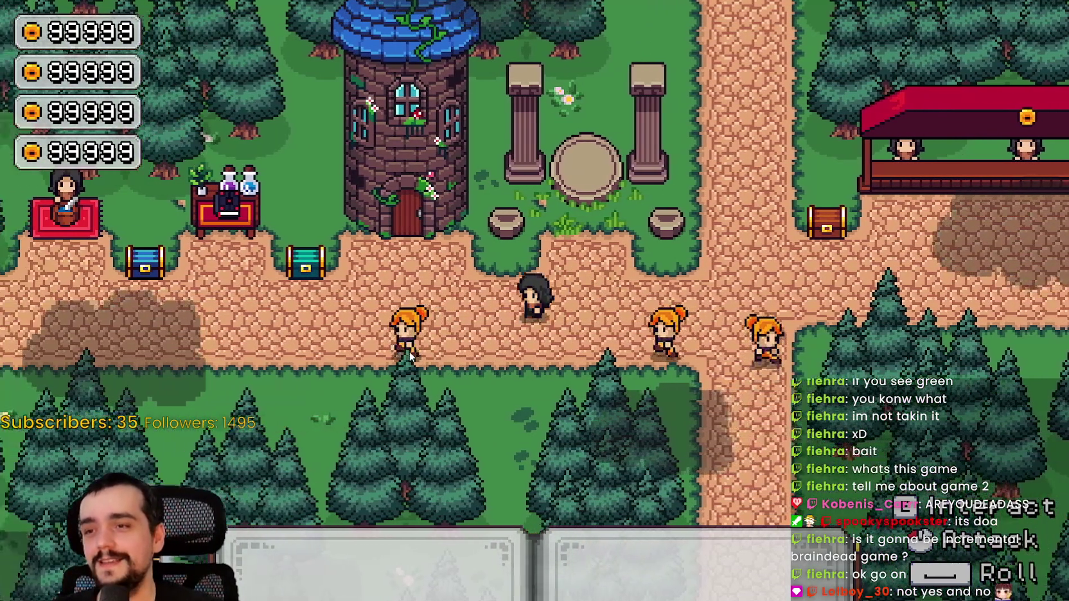
key("a")
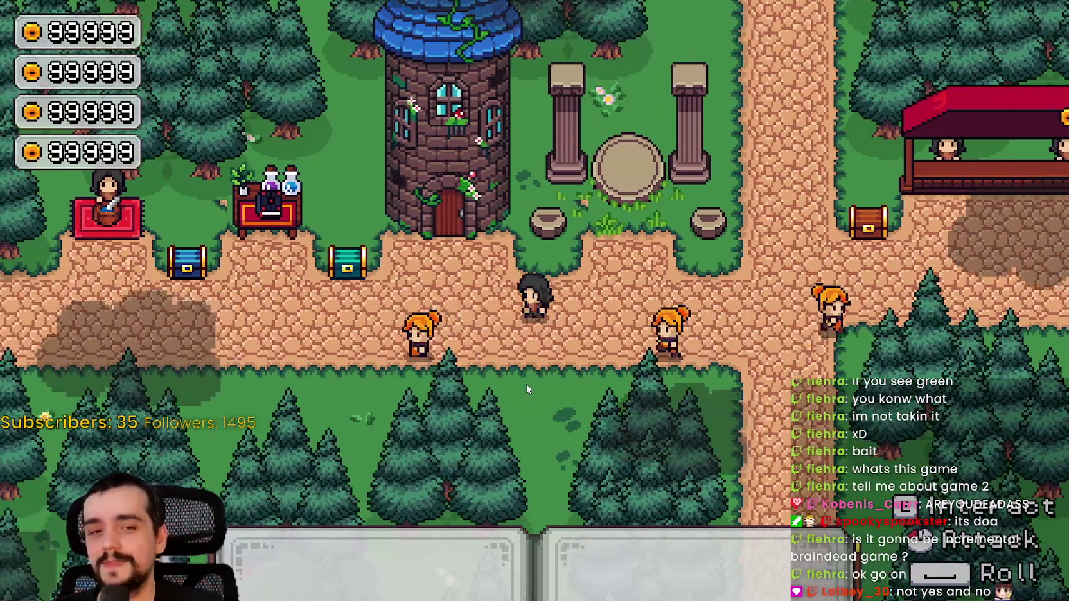
key("w")
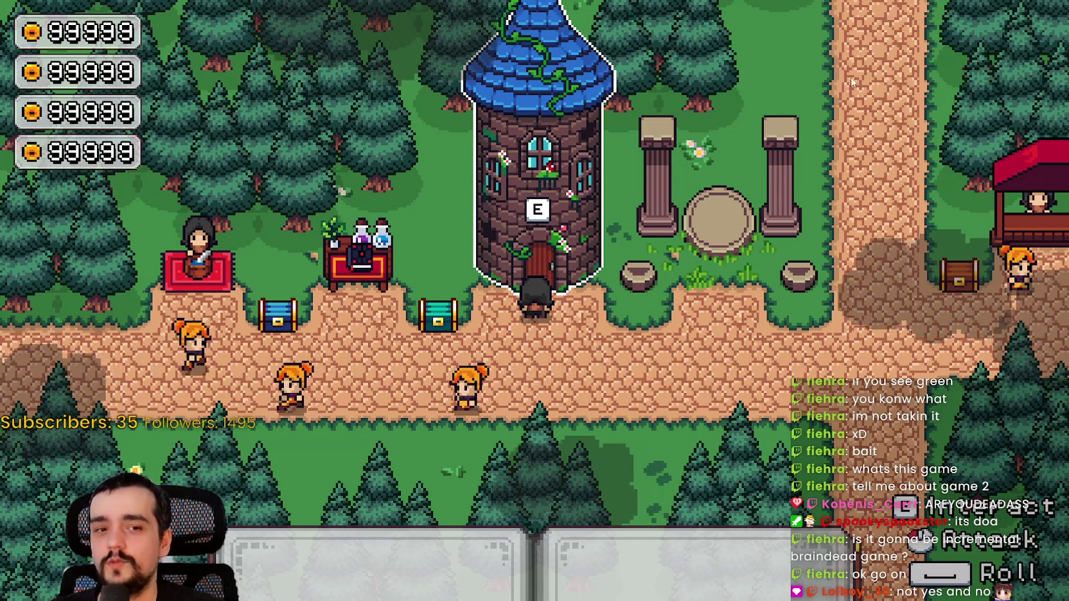
key("s")
key("w")
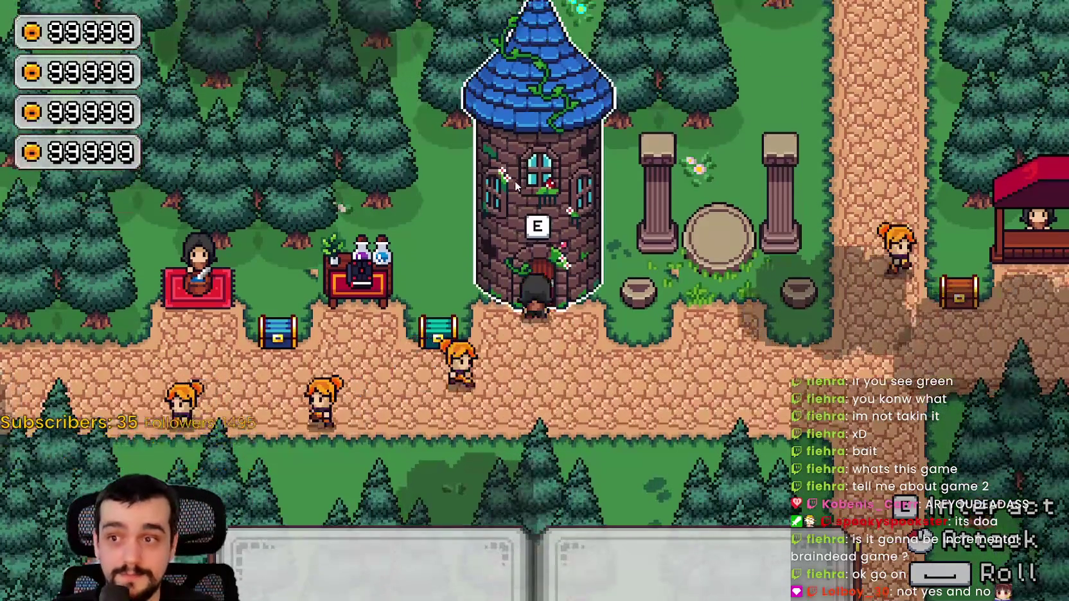
Walk through the grassy pillar area to stand below the red market stall
key("s")
key("d")
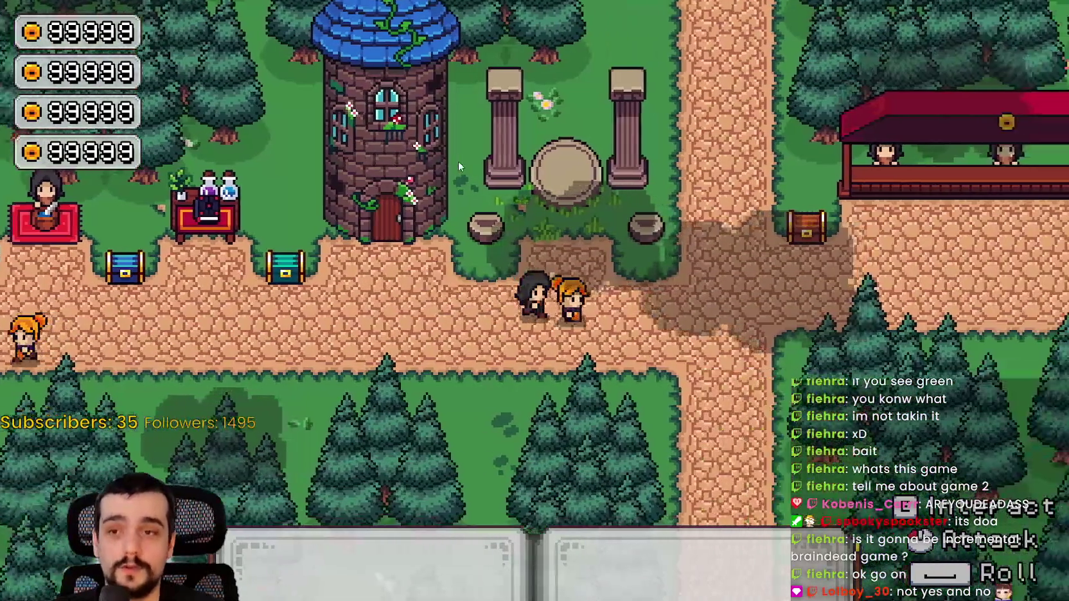
key("d")
key("a")
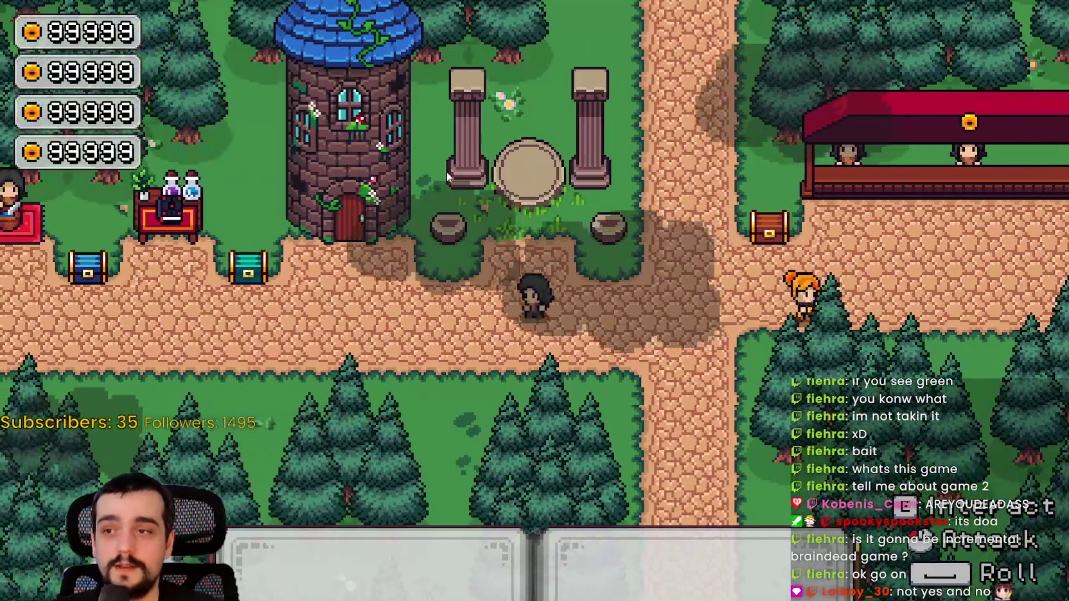
key("w")
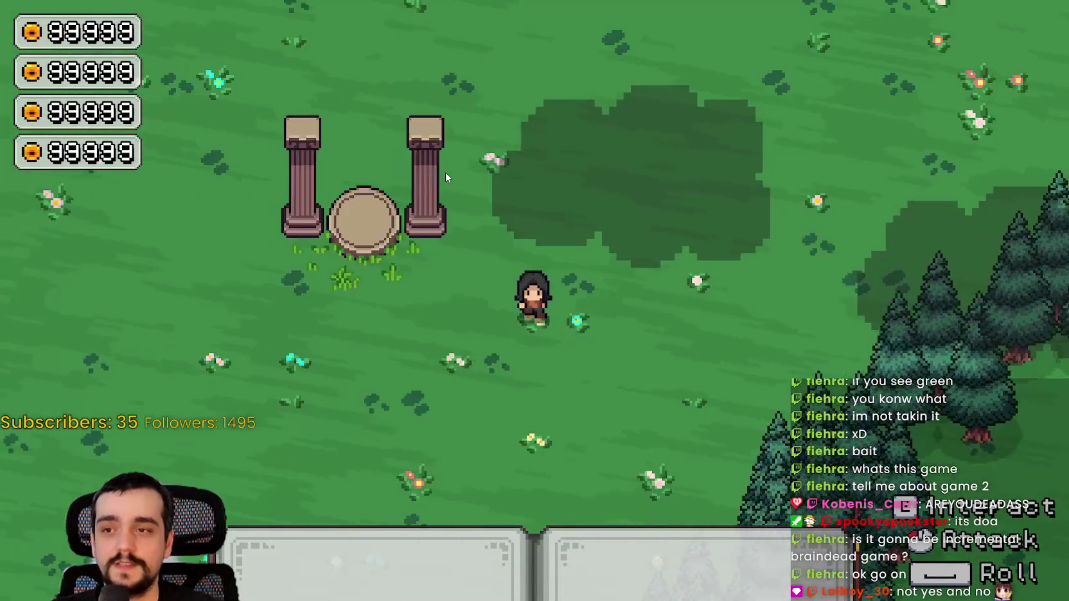
key("s")
key("a")
key("s")
key("d")
key("s")
key("d")
key("w")
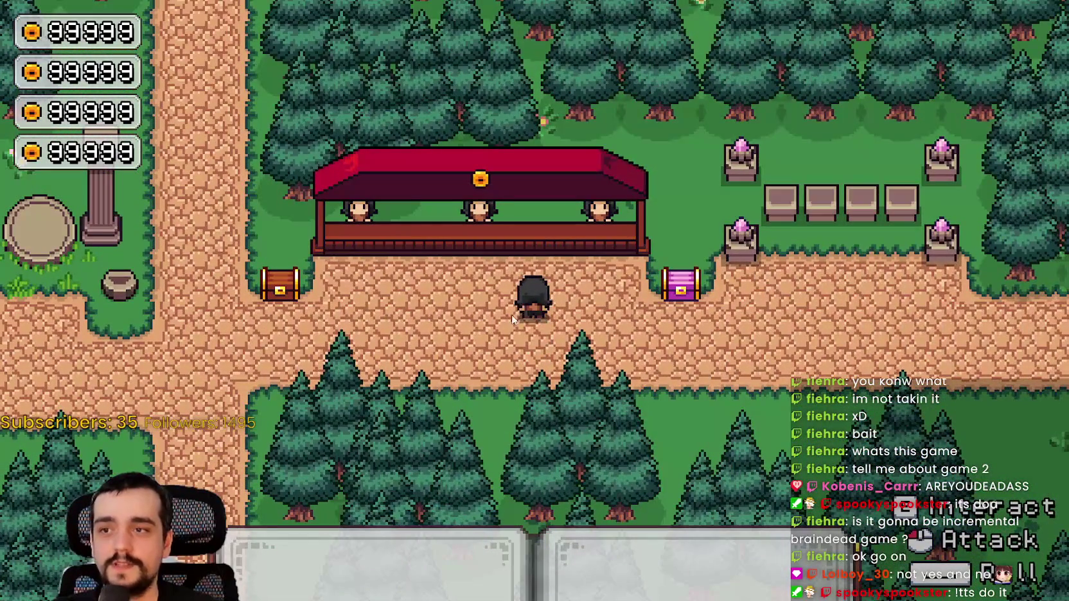
key("s")
key("d")
key("a")
key("w")
Walk back past the tower door to the crossroads, then leave the game for the editor
key("a")
key("w")
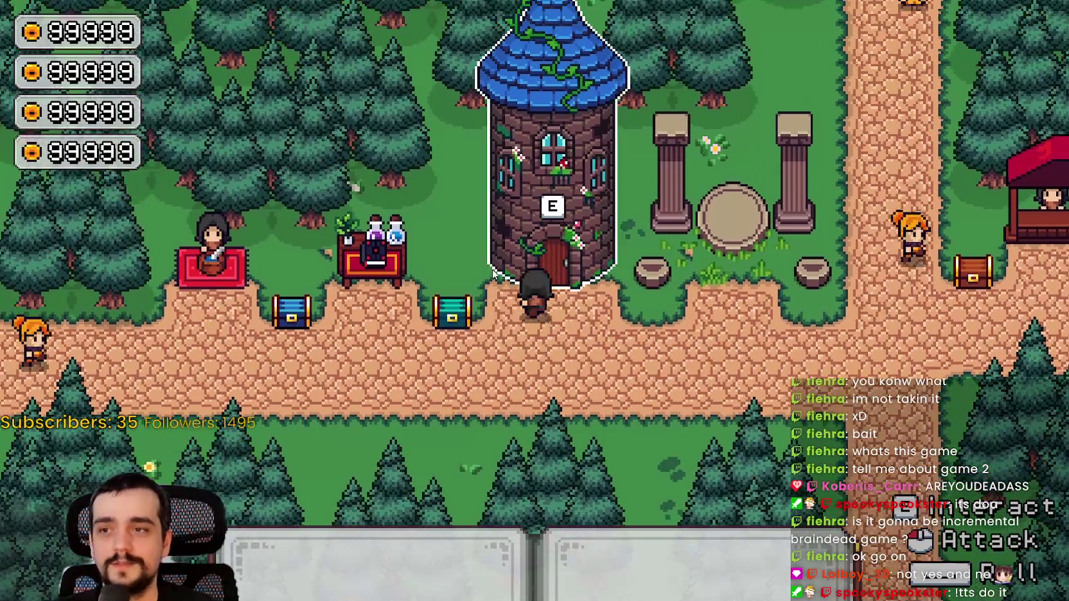
key("s")
key("d")
key("s")
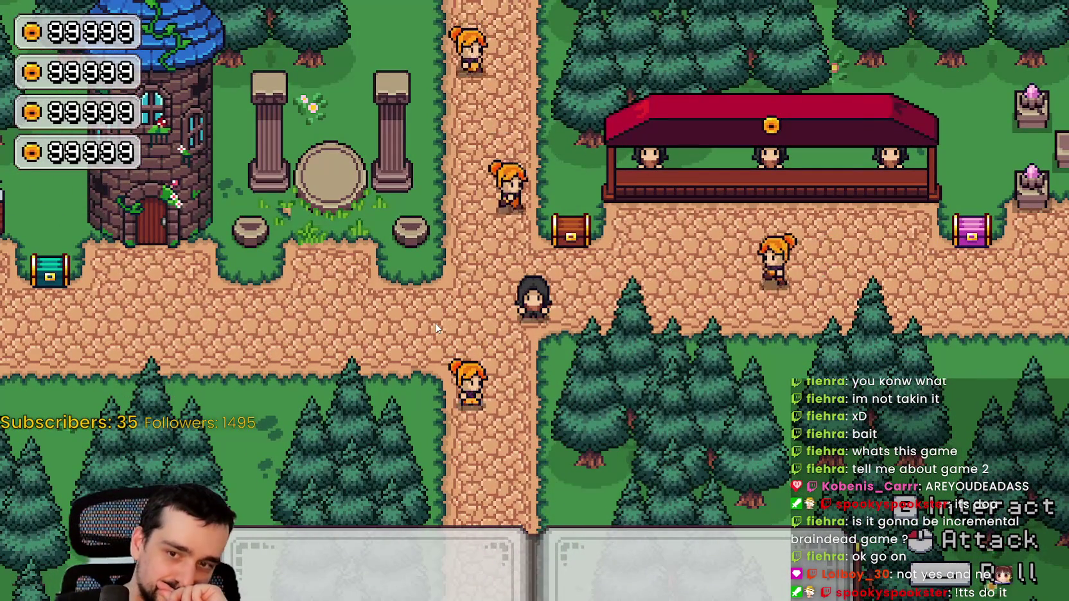
key("a")
key("a")
key("a")
key("a")
key("w")
key("d")
key("s")
key("d")
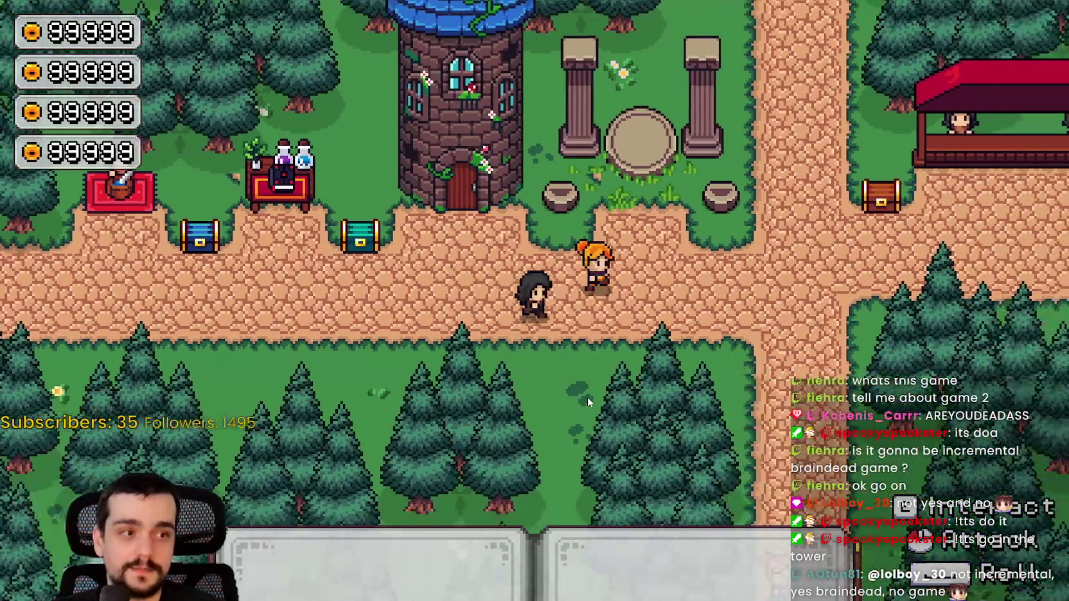
key("w")
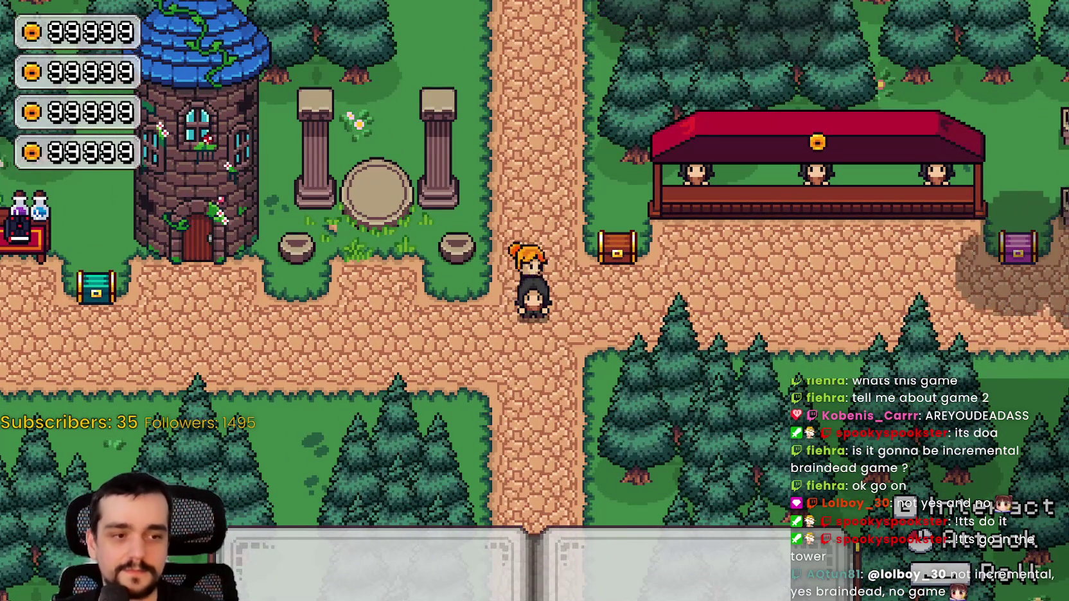
key("alt+Tab")
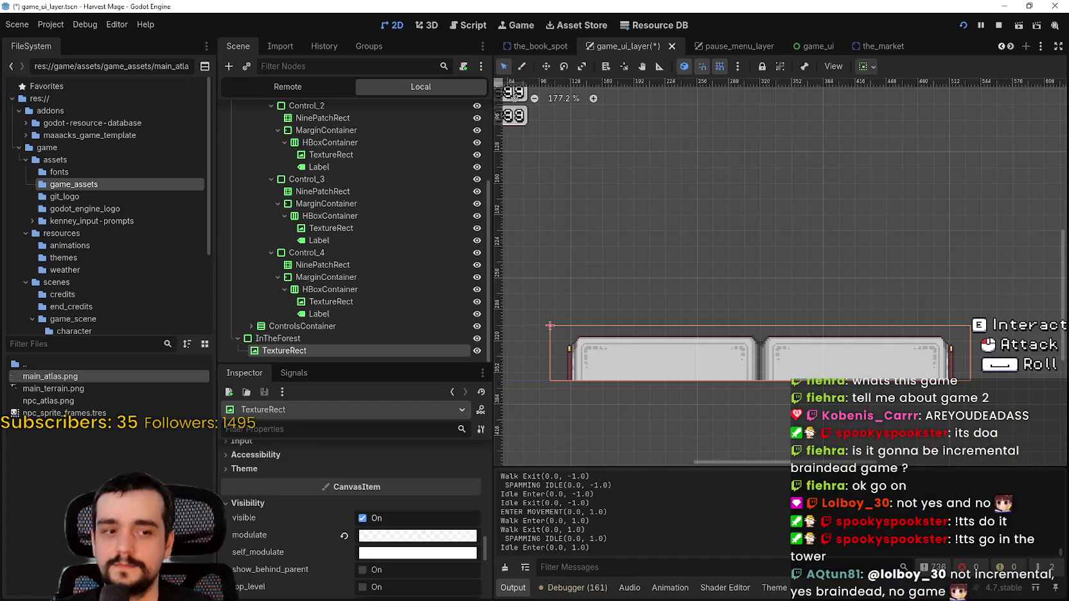
Save game_ui_layer.tscn and switch to main_atlas.png in Aseprite
key("ctrl+s")
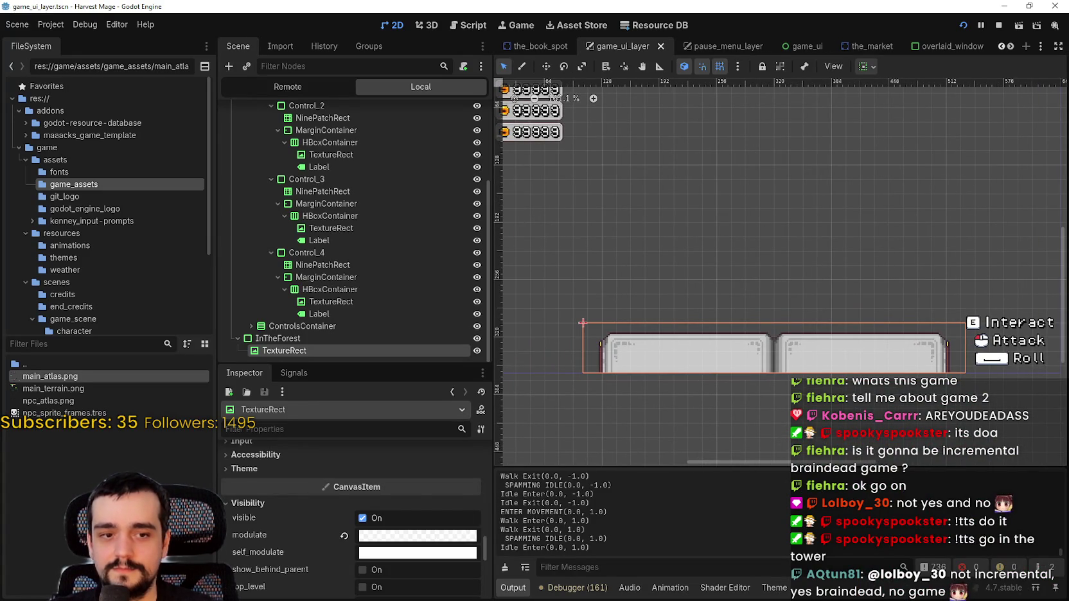
key("alt+Tab")
scroll(544, 351, "down", 3)
scroll(489, 251, "up", 3)
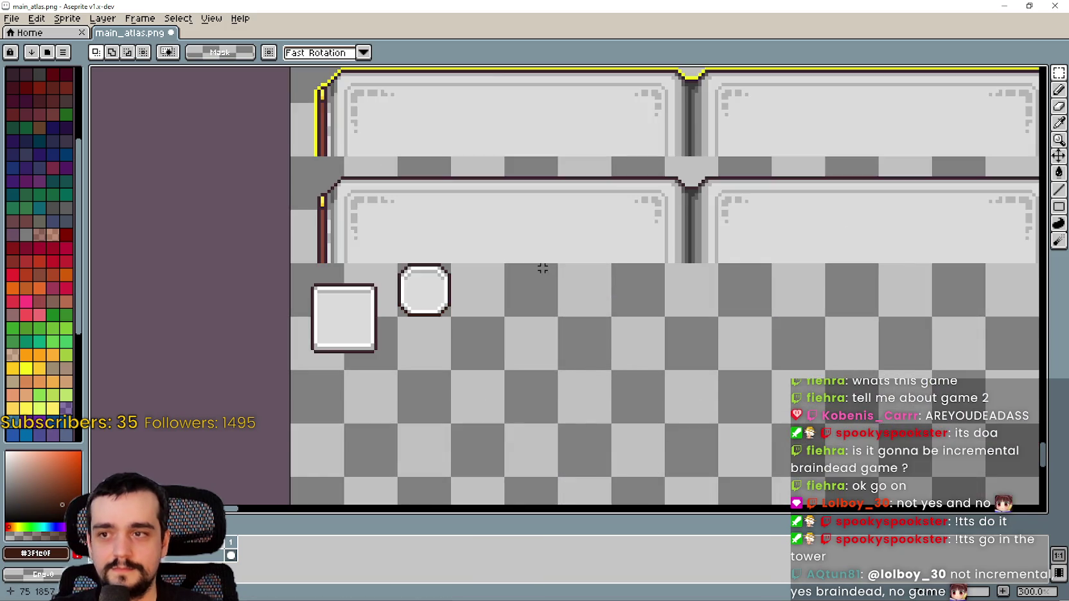
Zoom around the grey 9-slice panel frames in main_atlas.png, then switch to Buttons & Icons.png
scroll(543, 268, "down", 2)
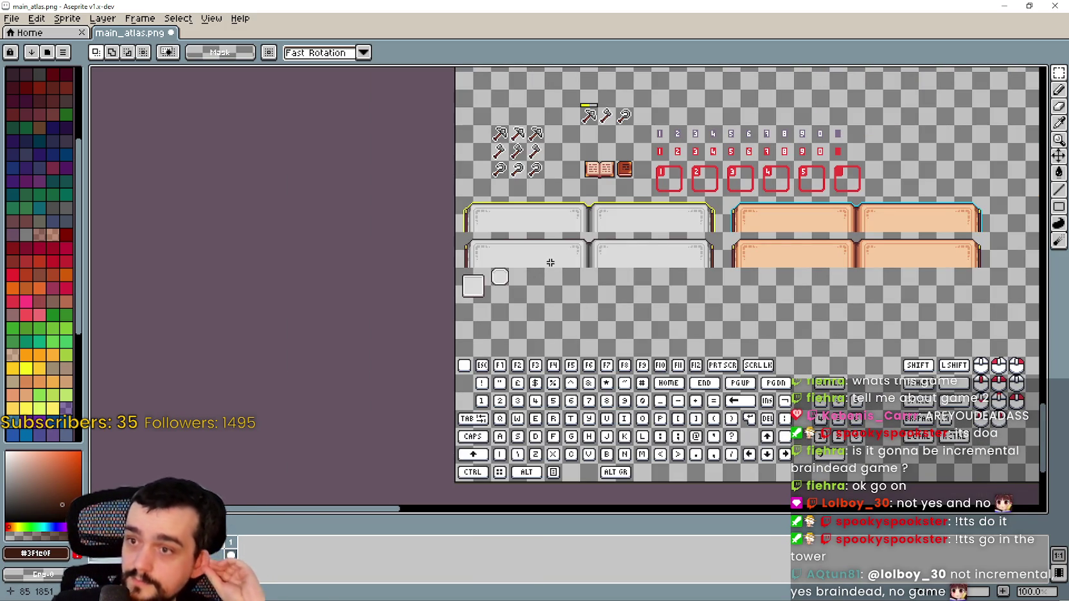
scroll(479, 276, "up", 5)
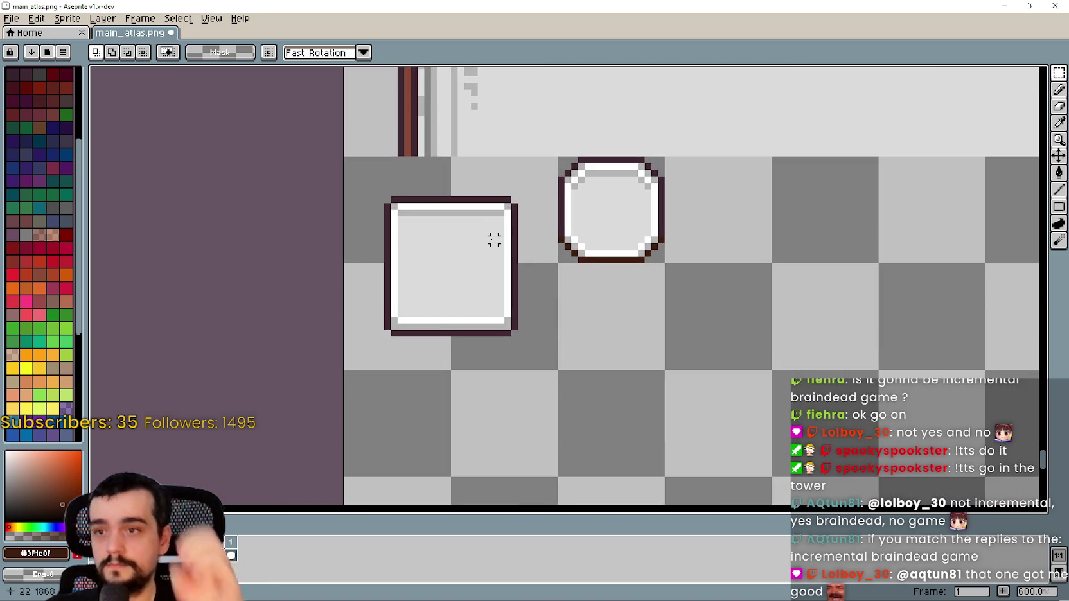
scroll(494, 240, "down", 5)
scroll(538, 305, "up", 2)
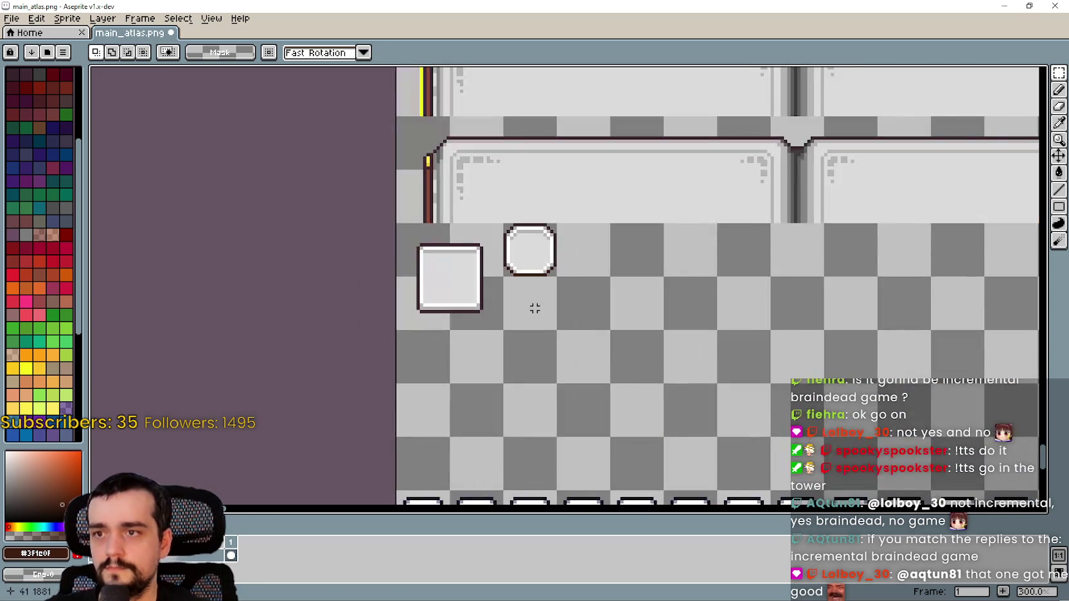
scroll(538, 305, "down", 2)
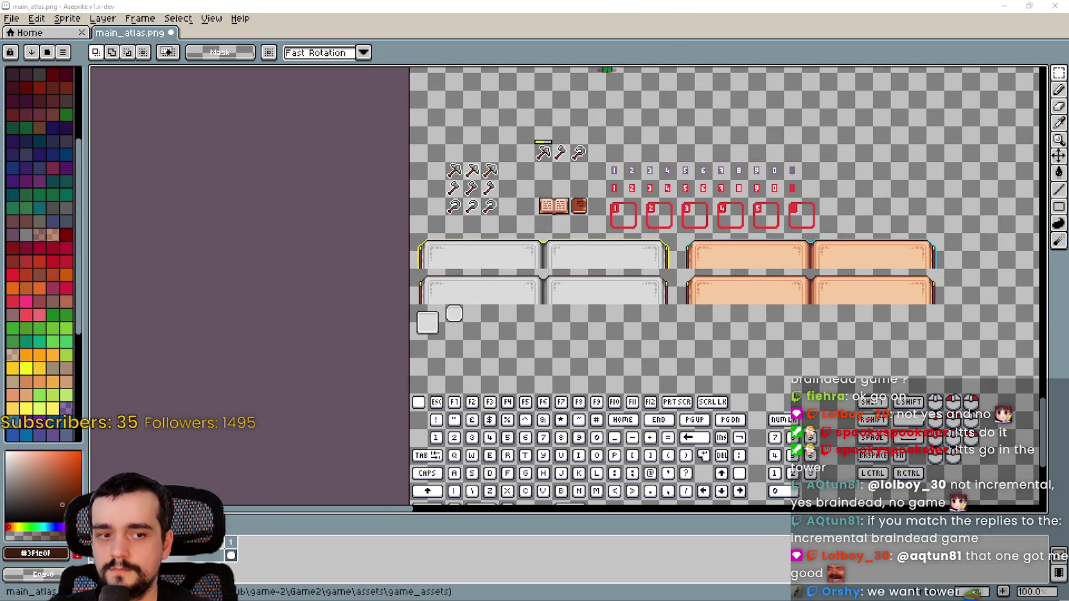
key("alt+Tab")
scroll(360, 255, "down", 5)
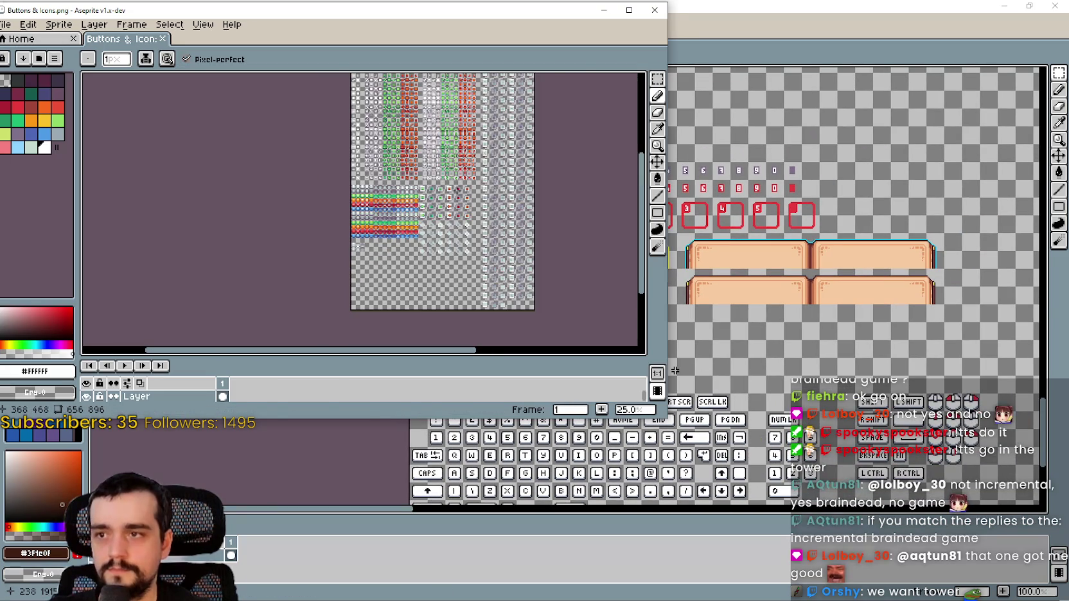
scroll(418, 197, "up", 6)
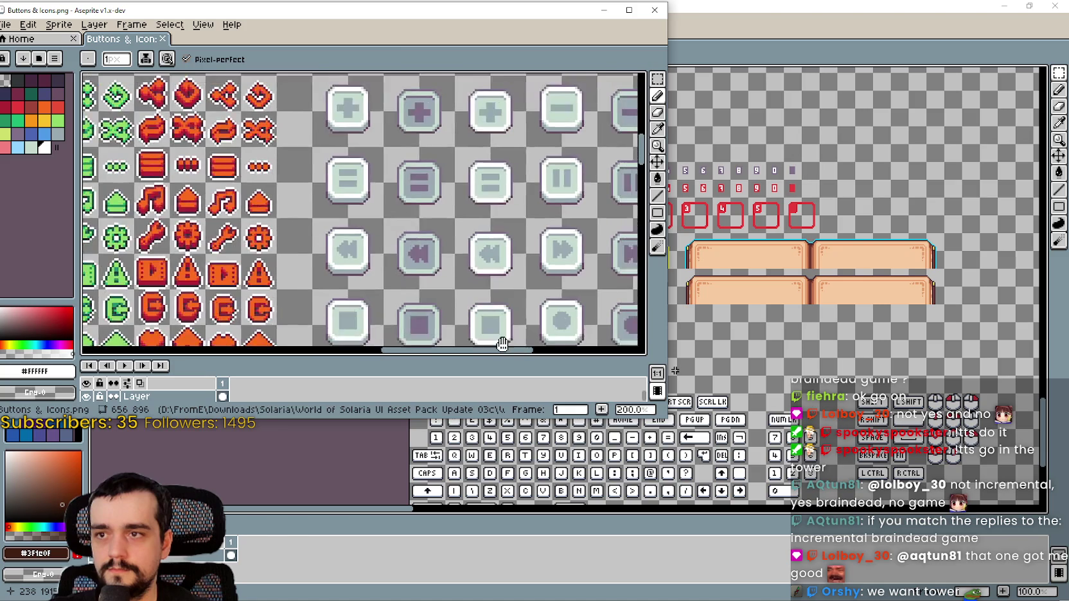
scroll(419, 197, "down", 2)
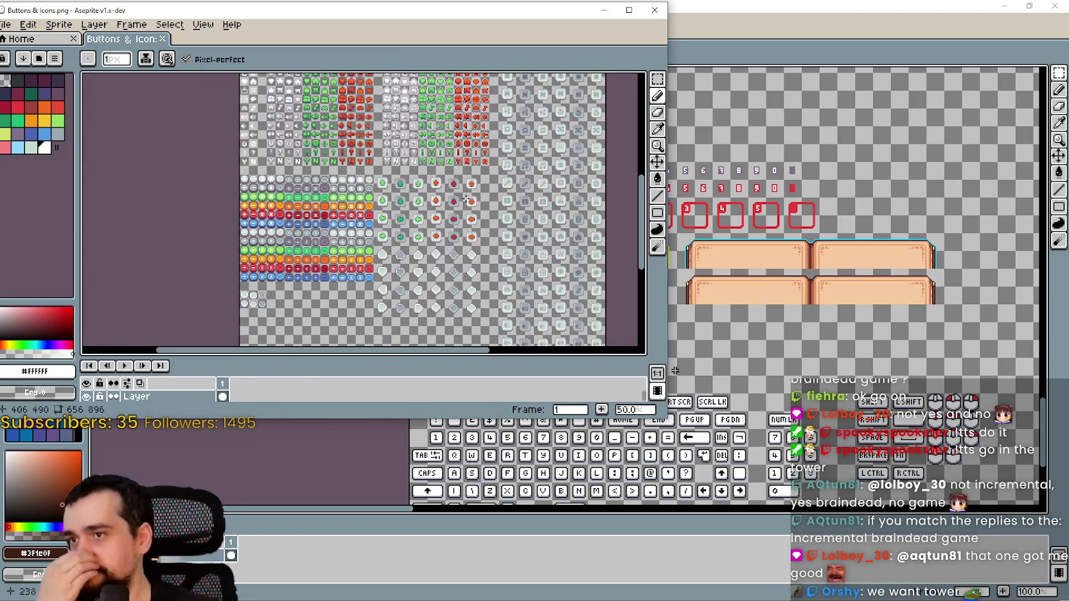
scroll(393, 266, "up", 2)
scroll(393, 266, "down", 3)
mouse_move(449, 154)
left_mouse_down()
mouse_move(468, 210)
mouse_move(431, 136)
left_mouse_up()
scroll(468, 210, "up", 1)
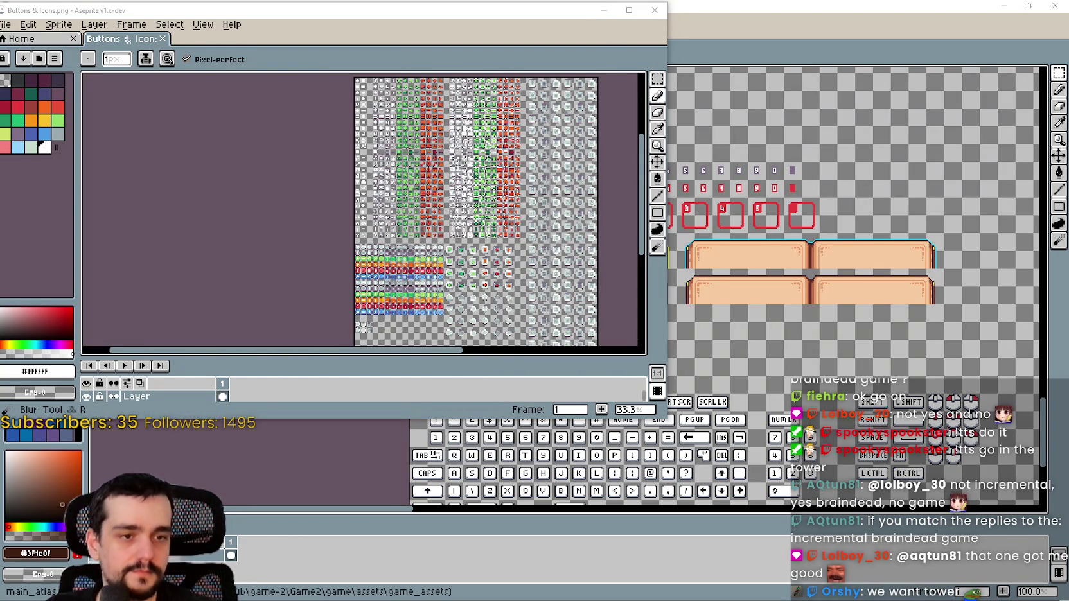
key("alt+Tab")
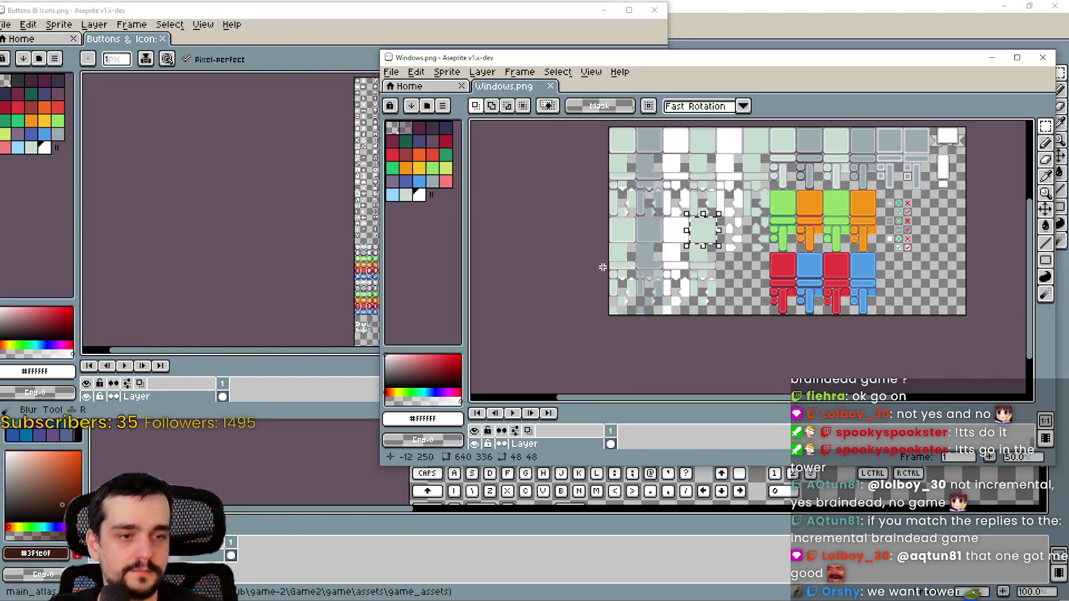
Pan across the Windows.png sheet past the check and cross icons and red and blue blocks
scroll(695, 231, "up", 2)
scroll(694, 232, "down", 1)
left_click_drag(693, 183, 628, 295)
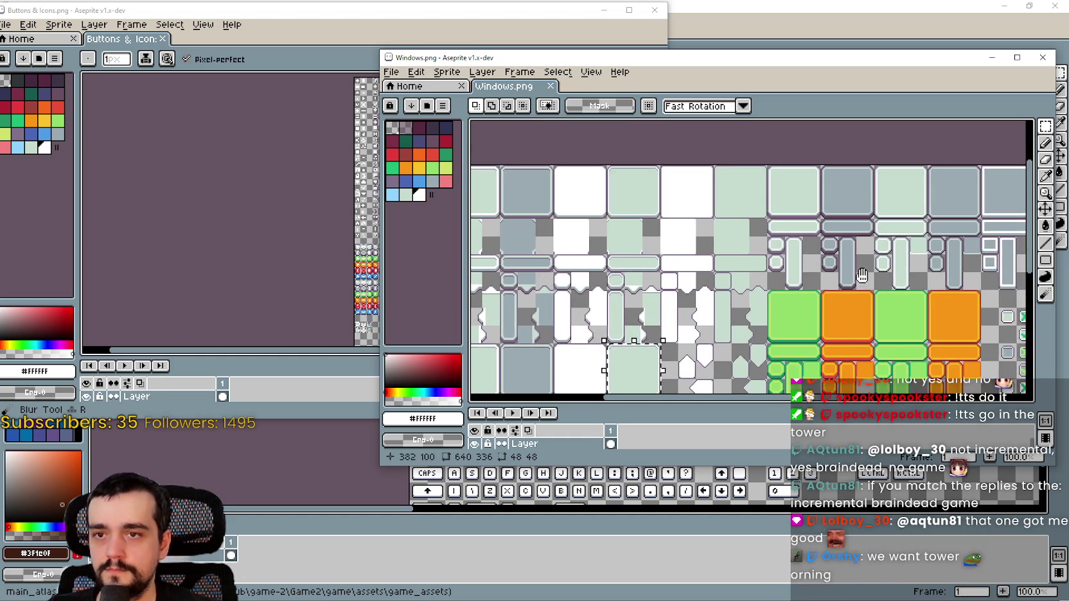
left_click_drag(960, 255, 659, 241)
scroll(807, 231, "up", 4)
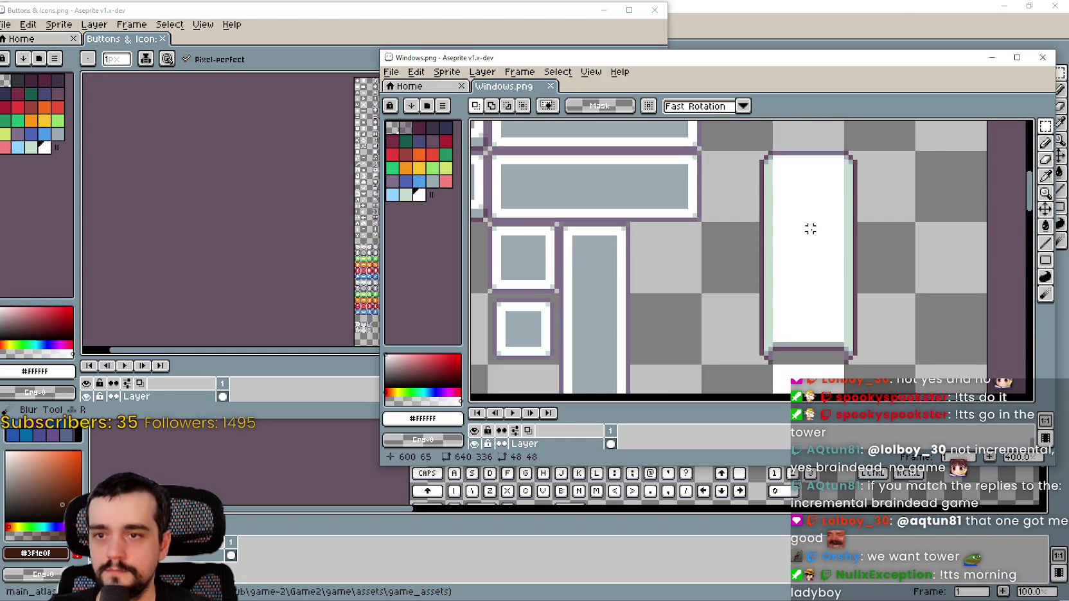
scroll(809, 230, "down", 4)
mouse_move(553, 310)
left_mouse_down()
mouse_move(741, 186)
mouse_move(702, 189)
left_mouse_up()
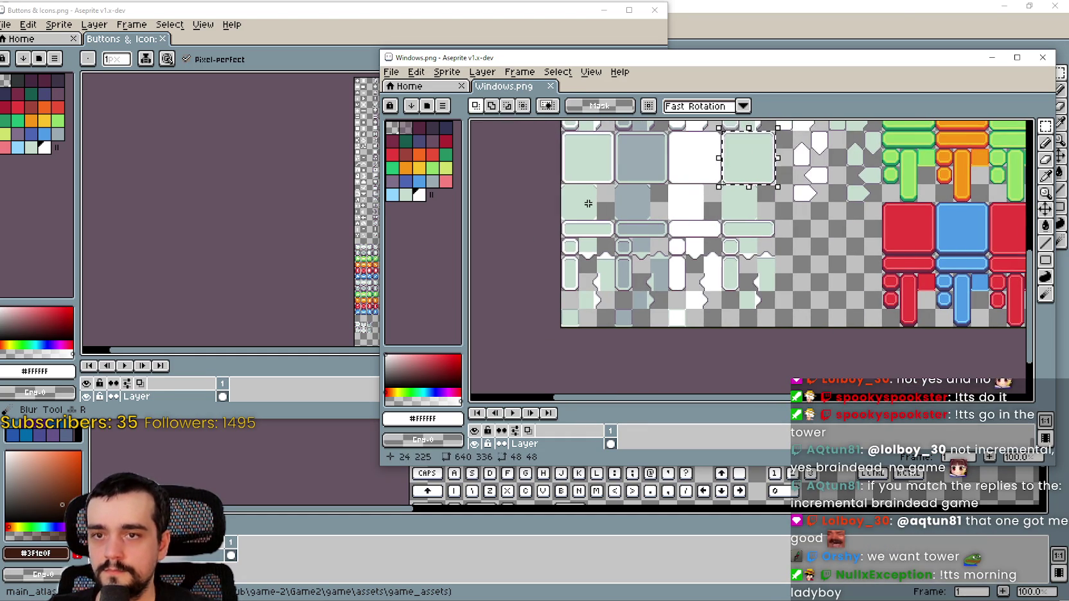
scroll(589, 200, "up", 1)
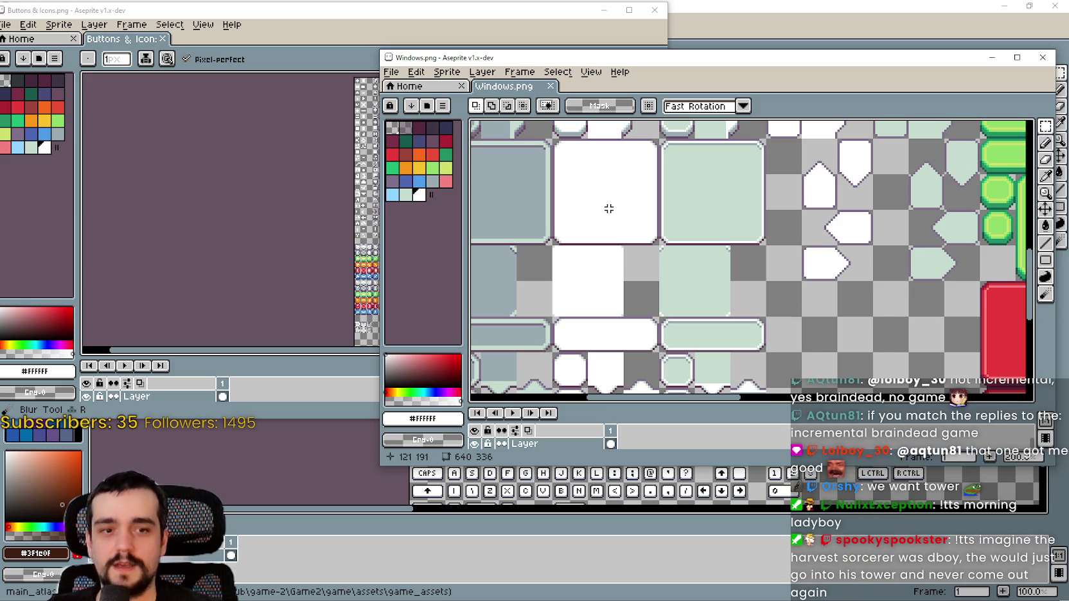
scroll(629, 209, "up", 1)
scroll(626, 251, "down", 2)
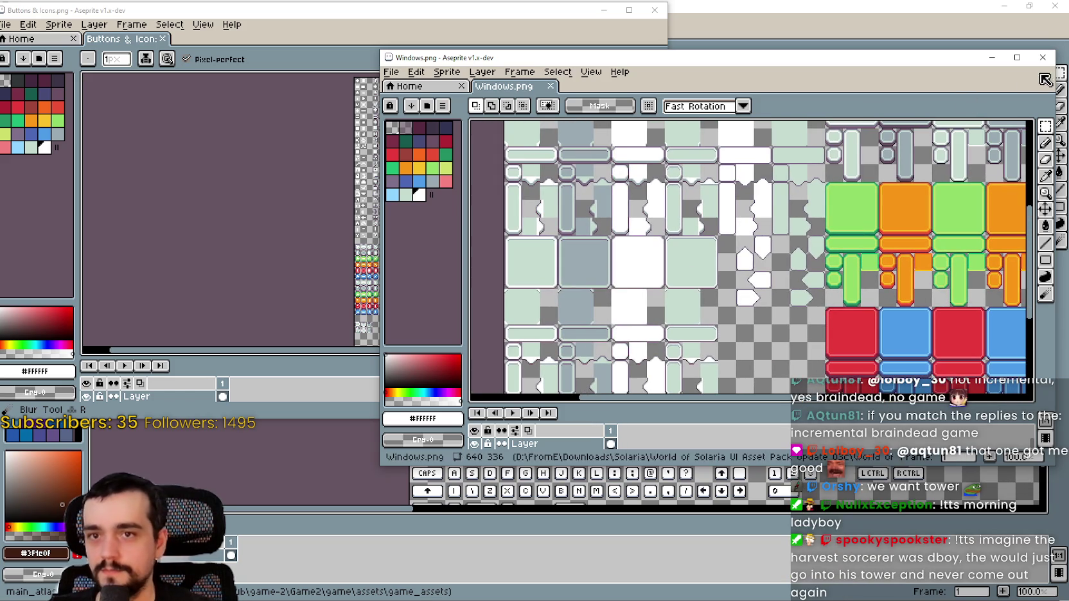
scroll(639, 199, "up", 2)
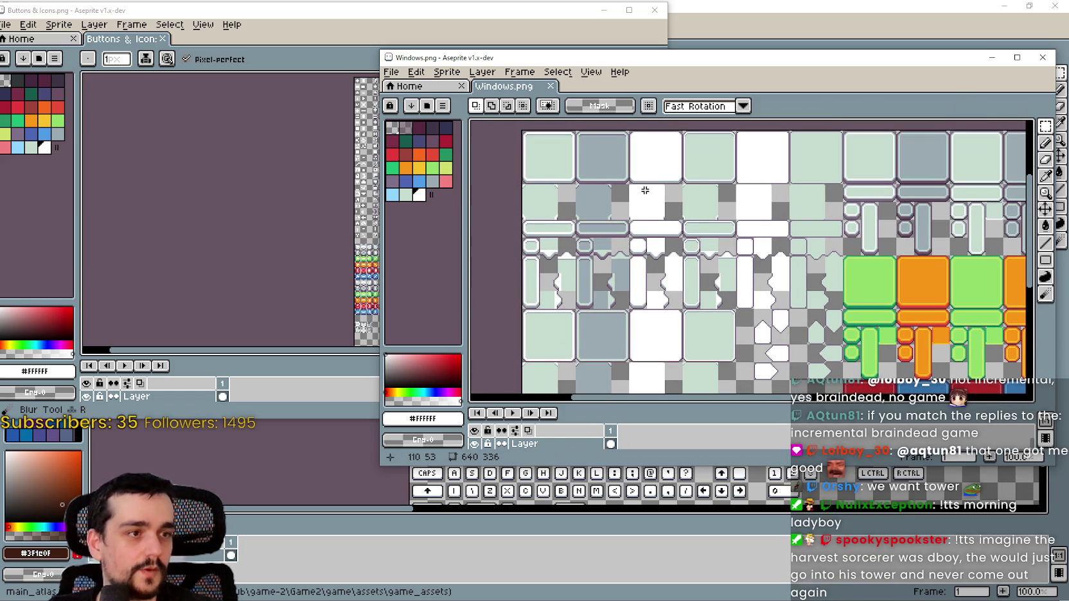
scroll(617, 196, "down", 1)
scroll(635, 281, "up", 2)
scroll(768, 215, "down", 1)
scroll(645, 244, "down", 1)
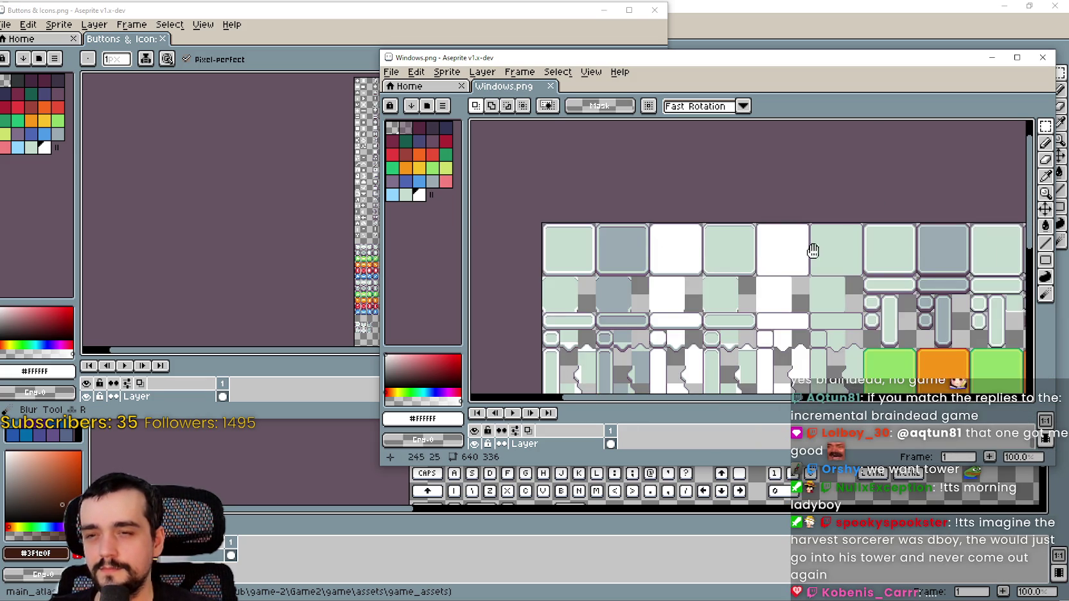
Zoom in on the panel tiles and select the grey 48×48 panel tile
left_click_drag(815, 250, 741, 252)
scroll(723, 258, "up", 3)
scroll(719, 234, "down", 2)
scroll(730, 247, "down", 1)
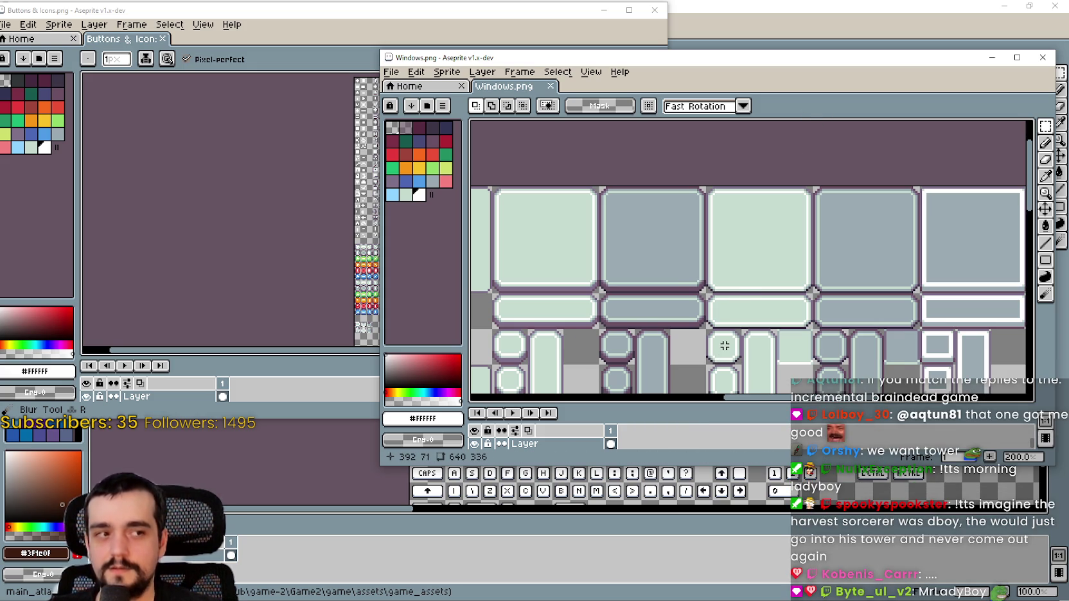
scroll(721, 348, "up", 1)
scroll(720, 348, "down", 1)
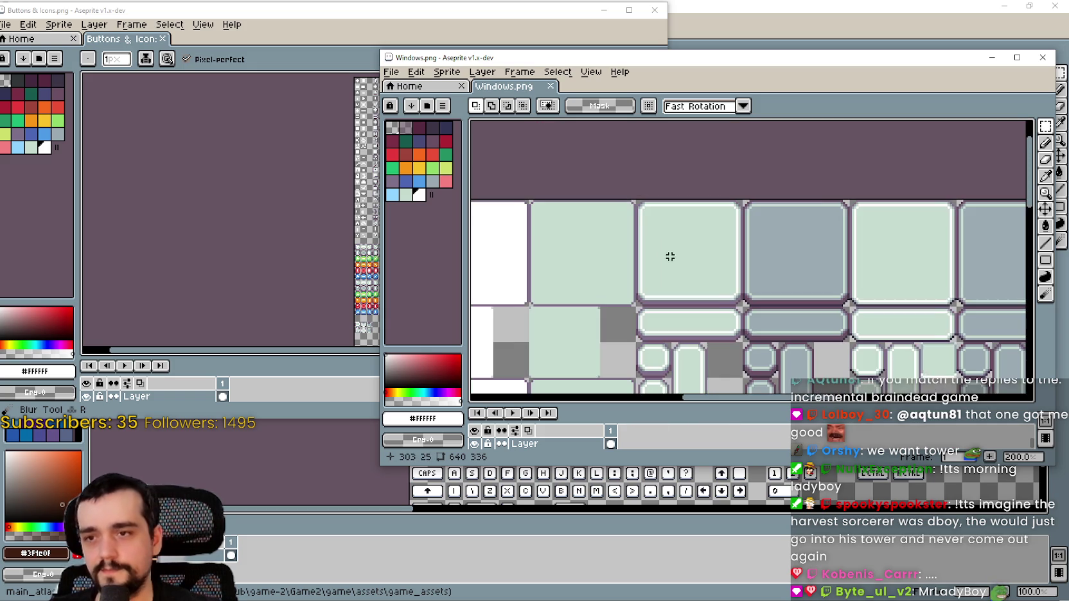
scroll(704, 238, "up", 1)
scroll(683, 234, "down", 2)
scroll(683, 234, "up", 1)
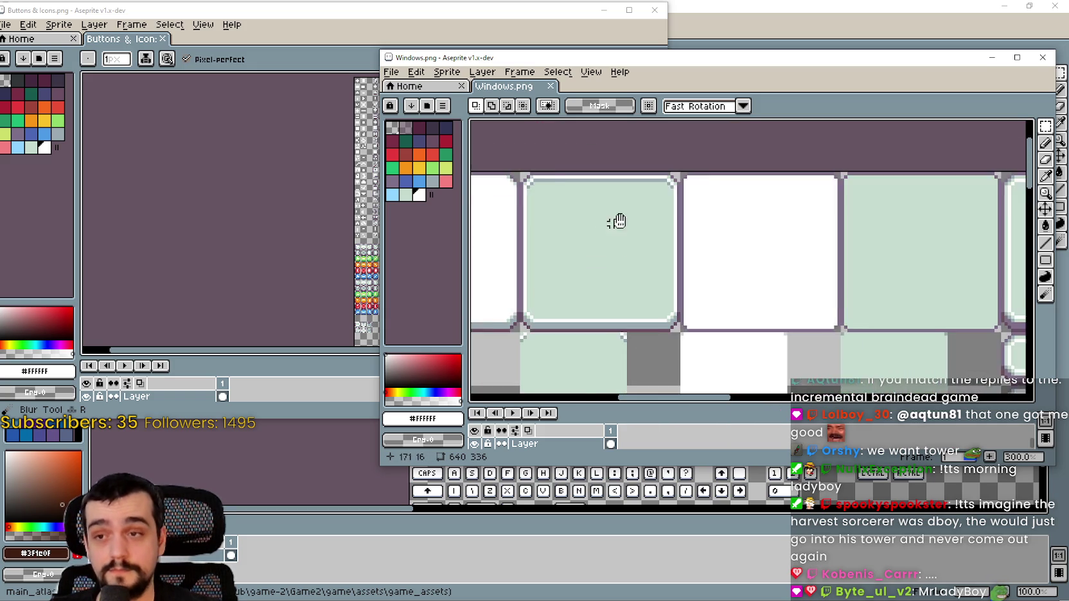
scroll(710, 231, "down", 1)
scroll(641, 308, "up", 1)
scroll(640, 308, "down", 1)
scroll(641, 308, "up", 1)
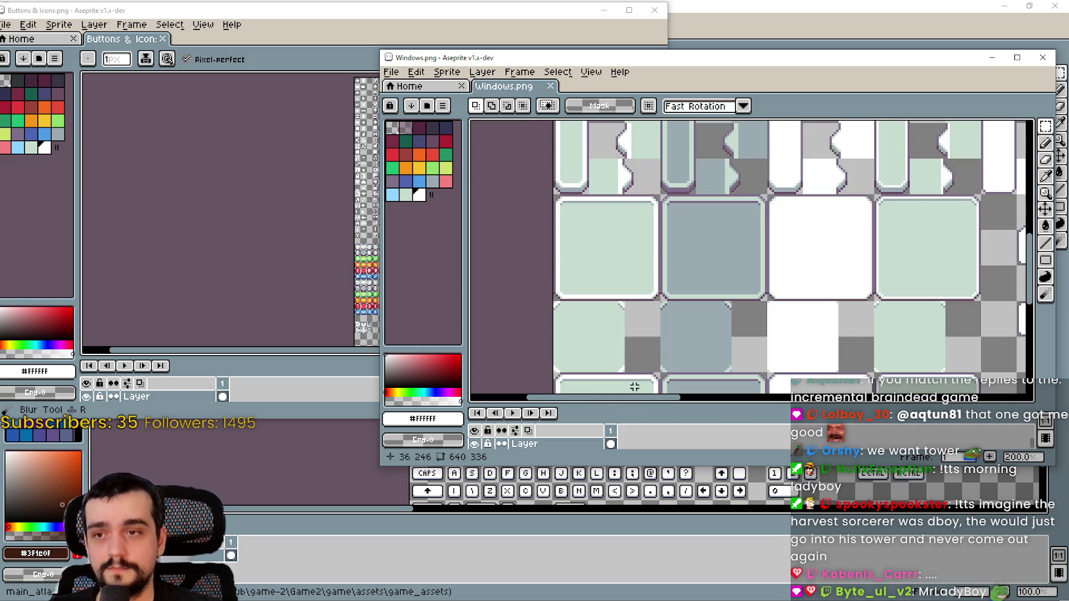
scroll(797, 280, "up", 1)
scroll(742, 267, "down", 1)
scroll(550, 256, "up", 1)
mouse_move(624, 206)
left_mouse_down()
mouse_move(716, 303)
mouse_move(673, 275)
left_mouse_up()
Pan left across the Windows.png sheet to inspect the grey frame tiles
scroll(728, 291, "down", 1)
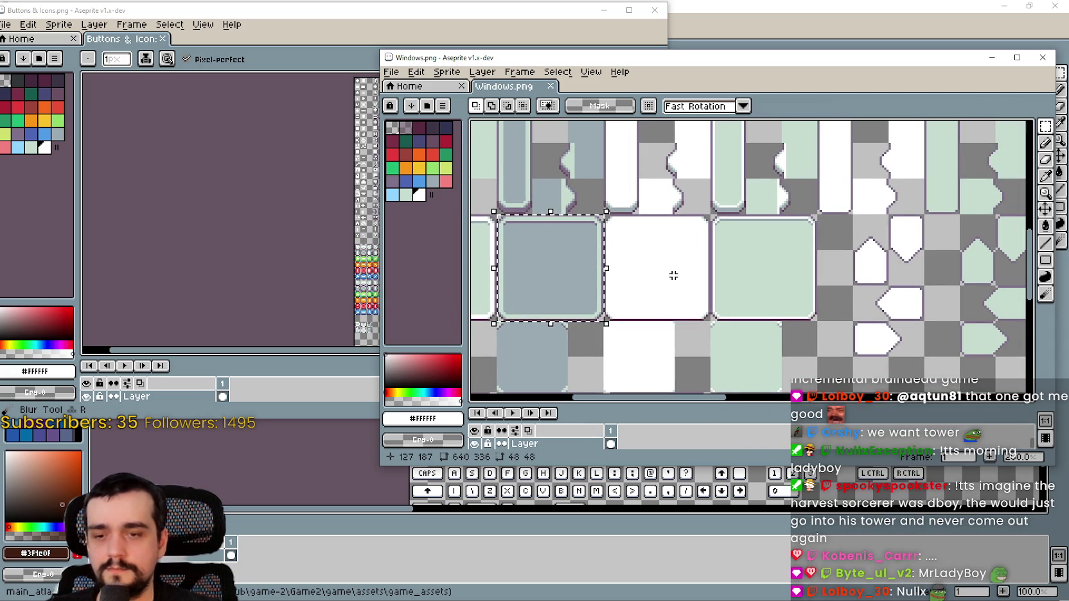
scroll(675, 280, "down", 1)
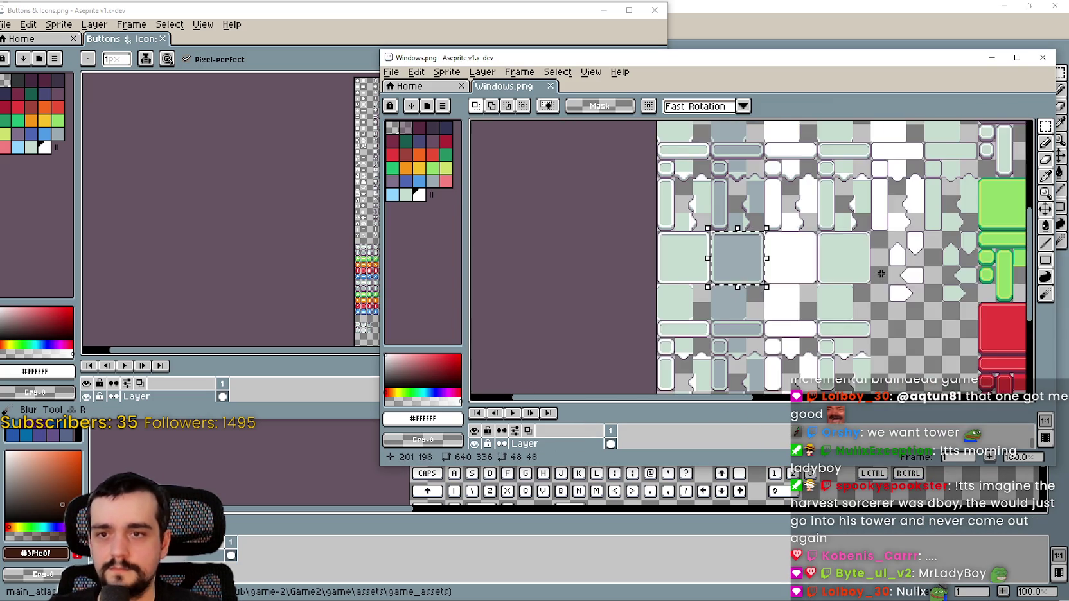
scroll(677, 286, "up", 1)
left_click_drag(677, 287, 604, 299)
scroll(643, 276, "down", 1)
mouse_move(931, 240)
left_mouse_down()
mouse_move(806, 257)
mouse_move(605, 358)
left_mouse_up()
scroll(620, 319, "up", 2)
mouse_move(690, 218)
left_mouse_down()
mouse_move(692, 302)
mouse_move(540, 328)
mouse_move(735, 222)
mouse_move(604, 291)
left_mouse_up()
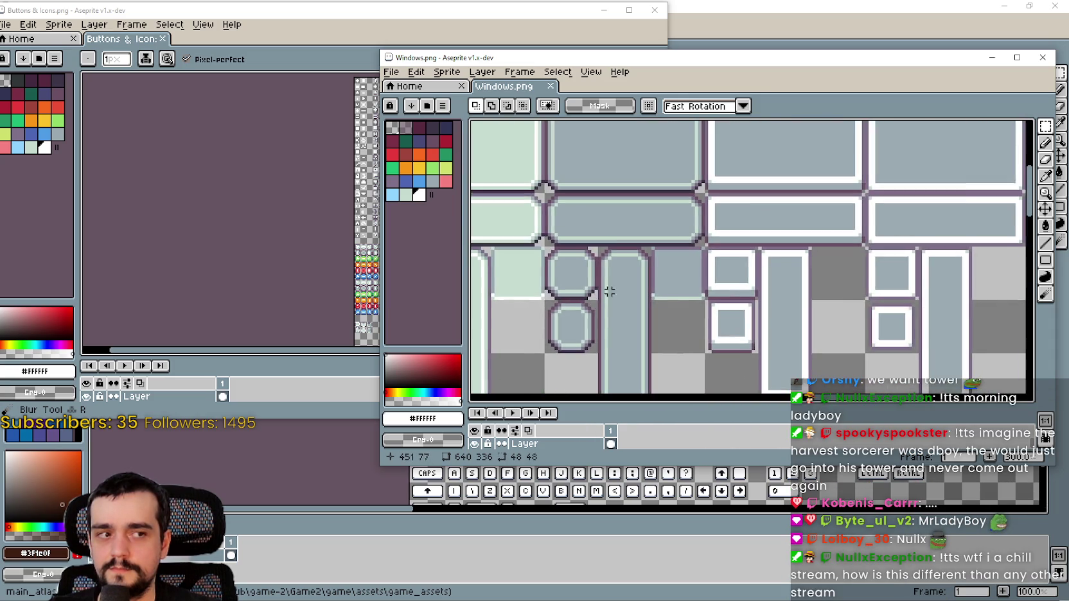
scroll(635, 288, "down", 1)
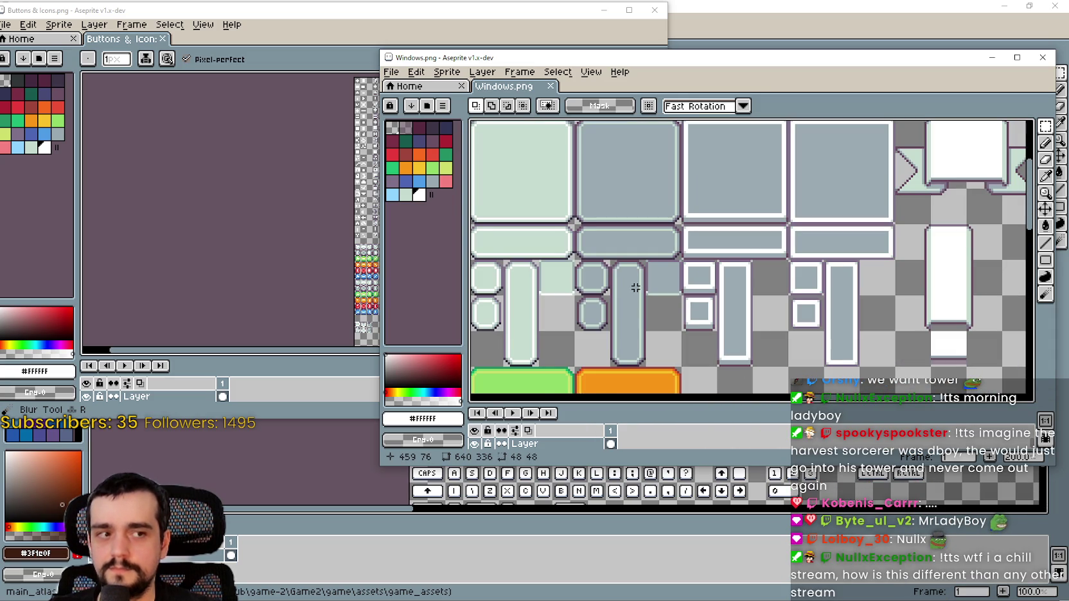
scroll(635, 288, "up", 2)
scroll(636, 286, "up", 1)
scroll(636, 286, "down", 1)
left_click_drag(636, 286, 734, 274)
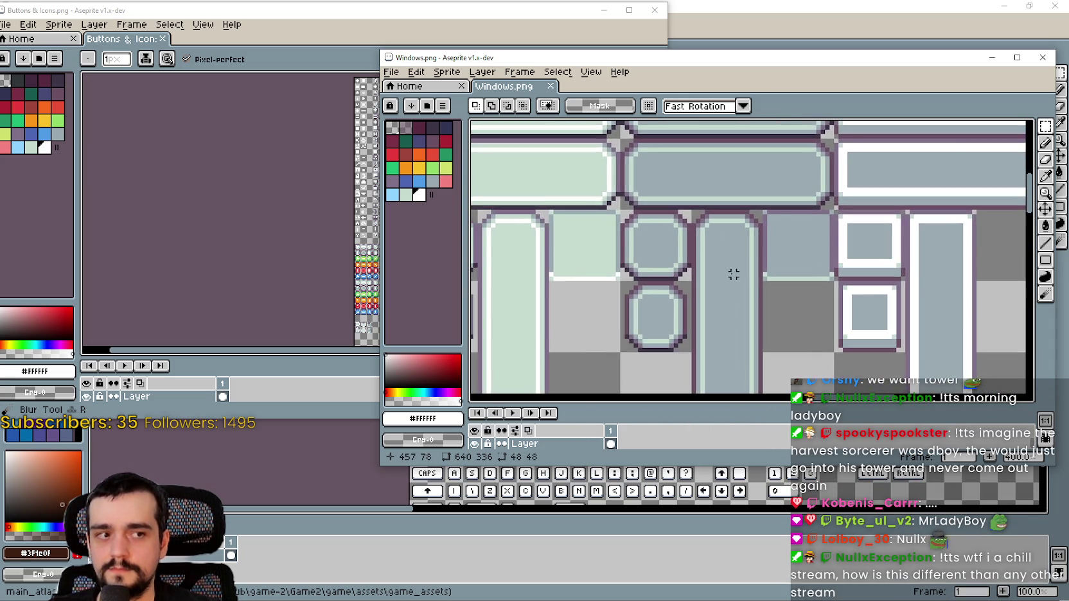